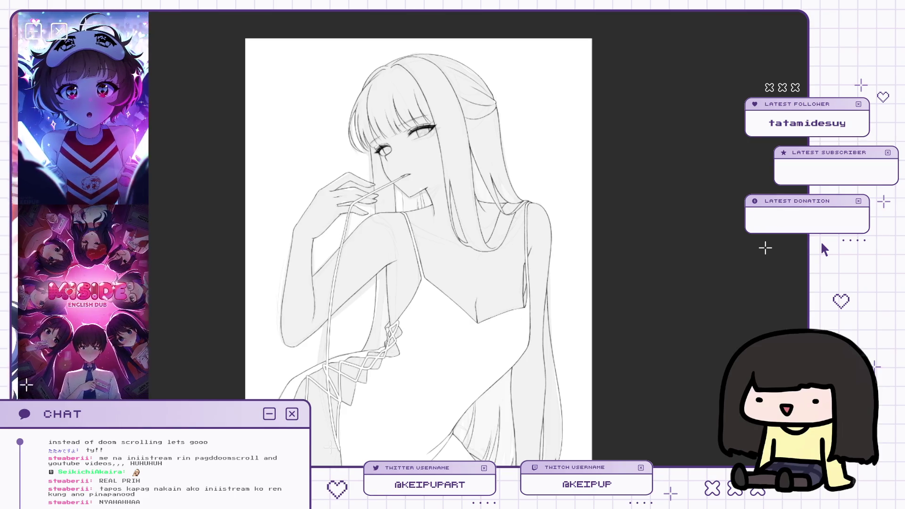
# Zoom in and out and mirror the view twice to check the line art's proportions.
pyautogui.scroll(2, 558, 216)
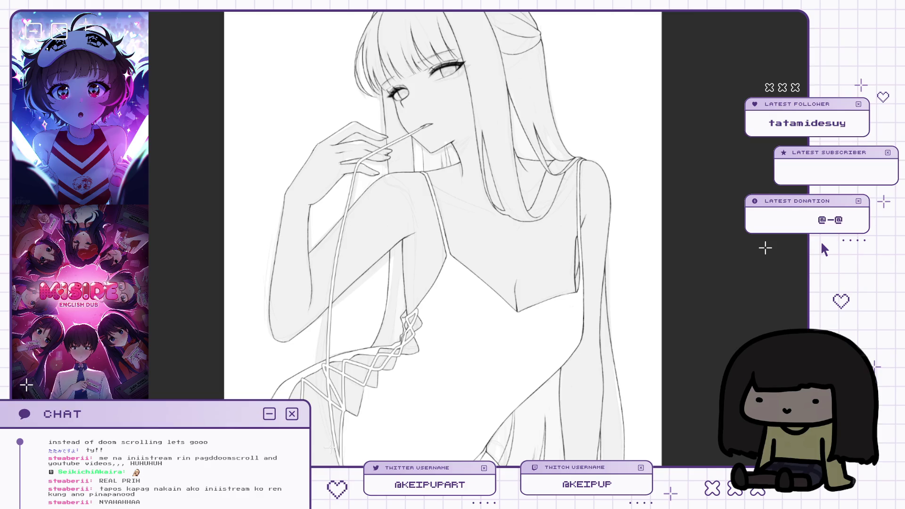
pyautogui.scroll(3, 563, 162)
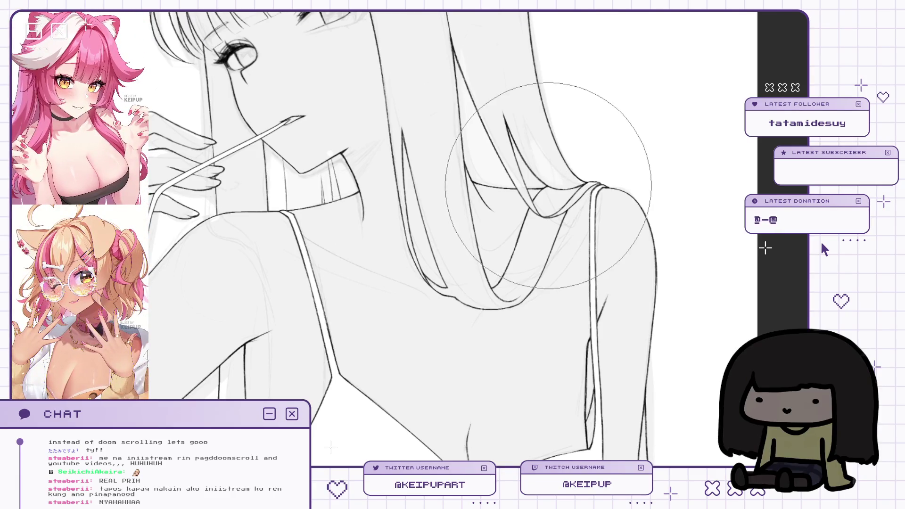
pyautogui.scroll(-5, 544, 194)
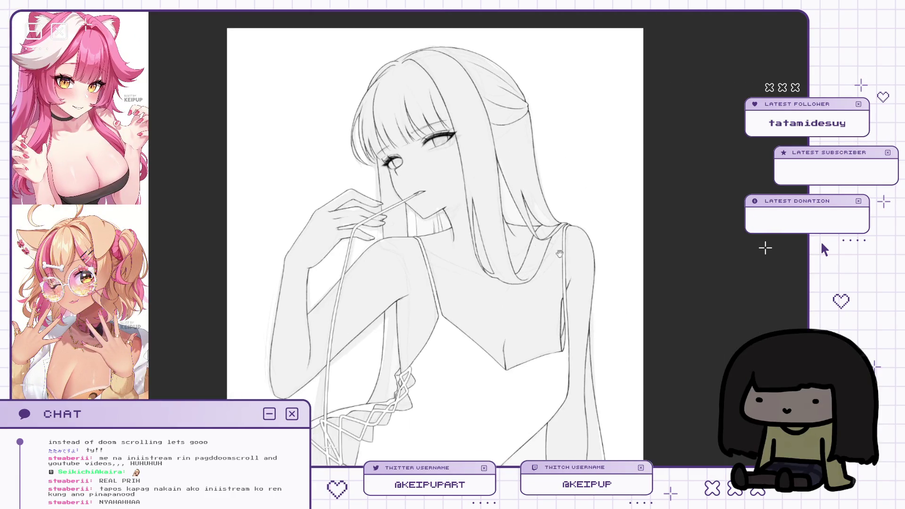
pyautogui.scroll(2, 501, 151)
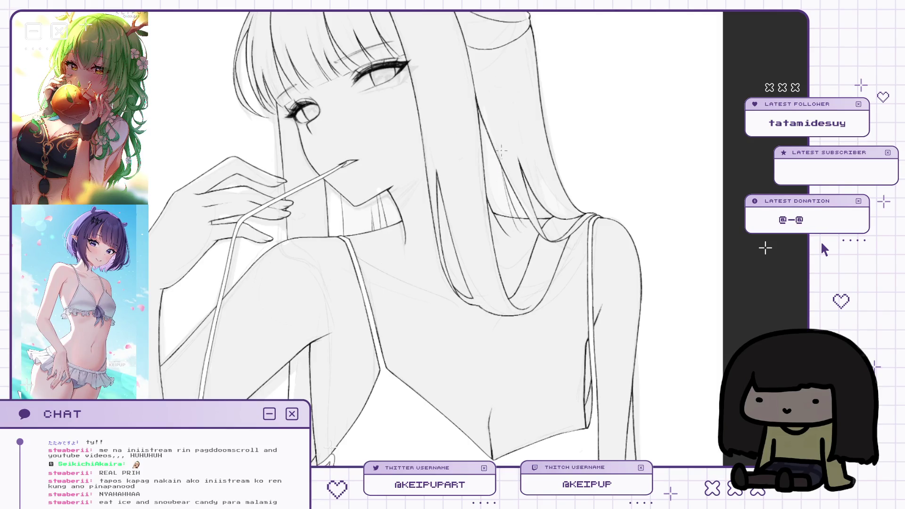
pyautogui.press('h')
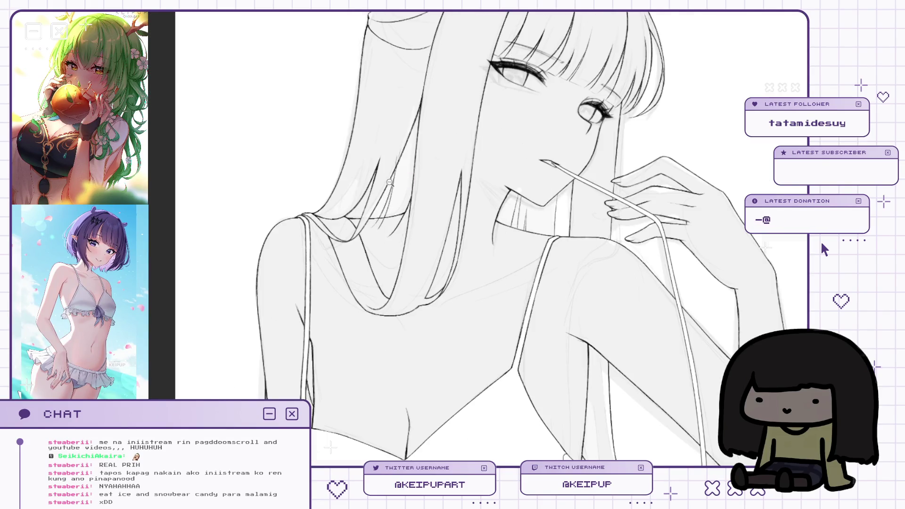
pyautogui.scroll(2, 389, 181)
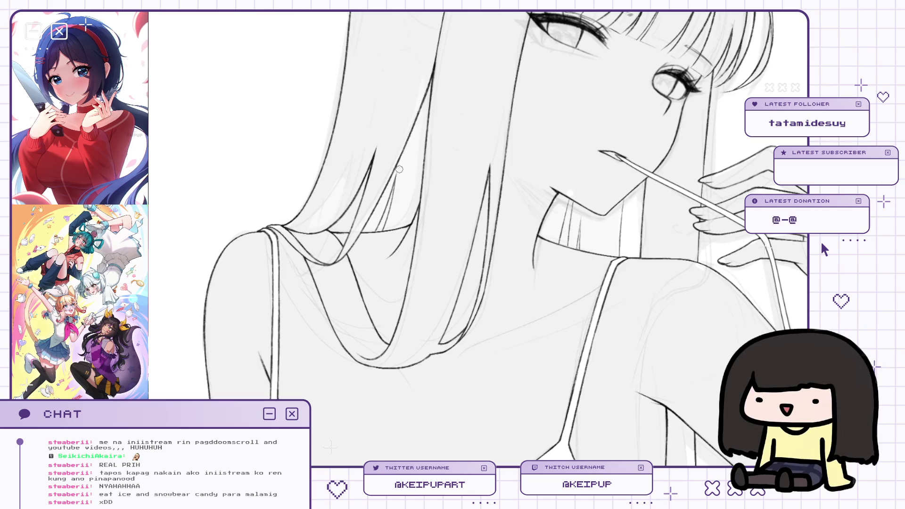
pyautogui.scroll(-5, 399, 169)
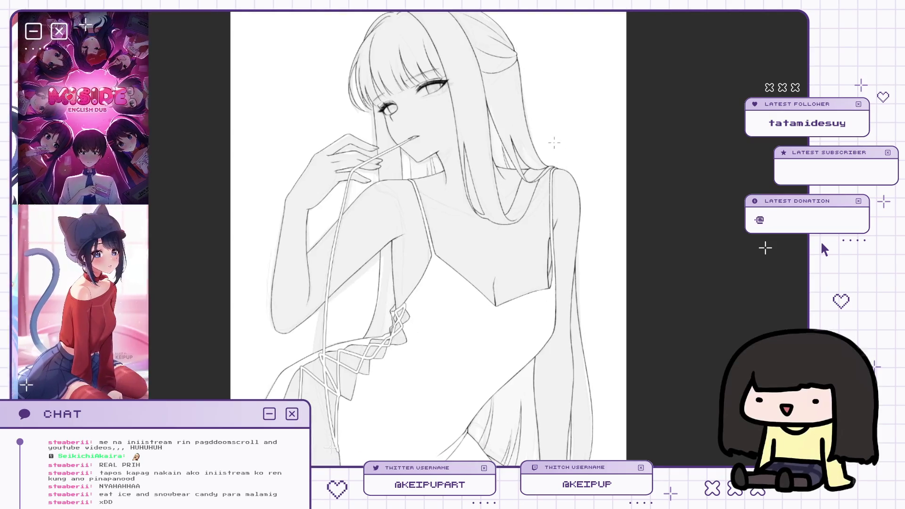
pyautogui.scroll(-3, 555, 142)
pyautogui.scroll(-2, 554, 143)
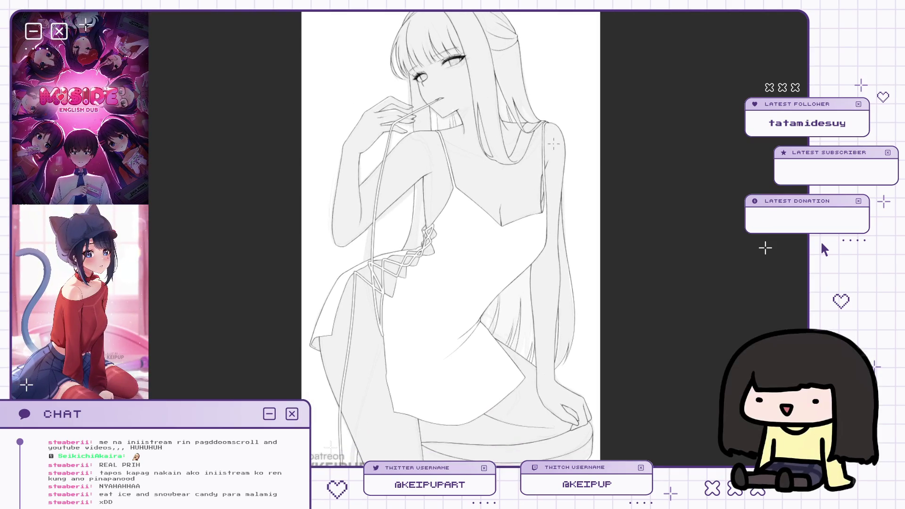
pyautogui.scroll(2, 517, 237)
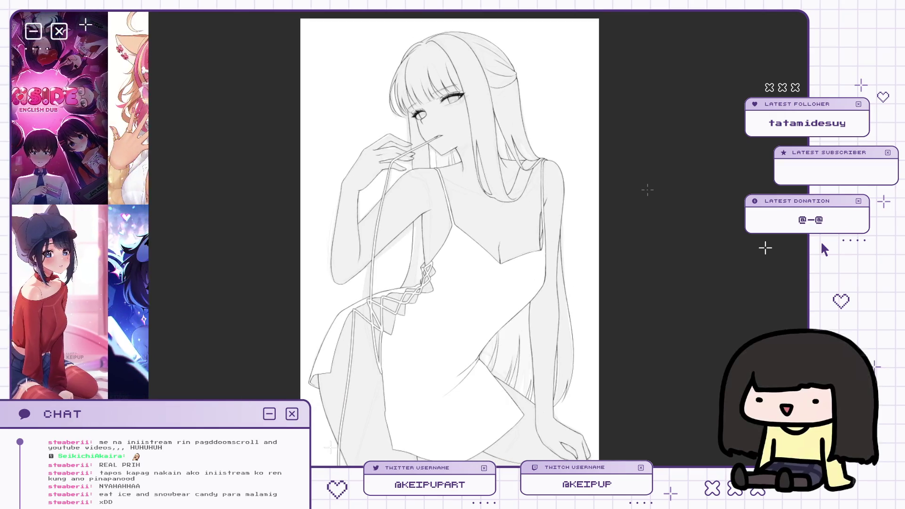
pyautogui.press('h')
pyautogui.scroll(2, 410, 258)
pyautogui.scroll(3, 410, 257)
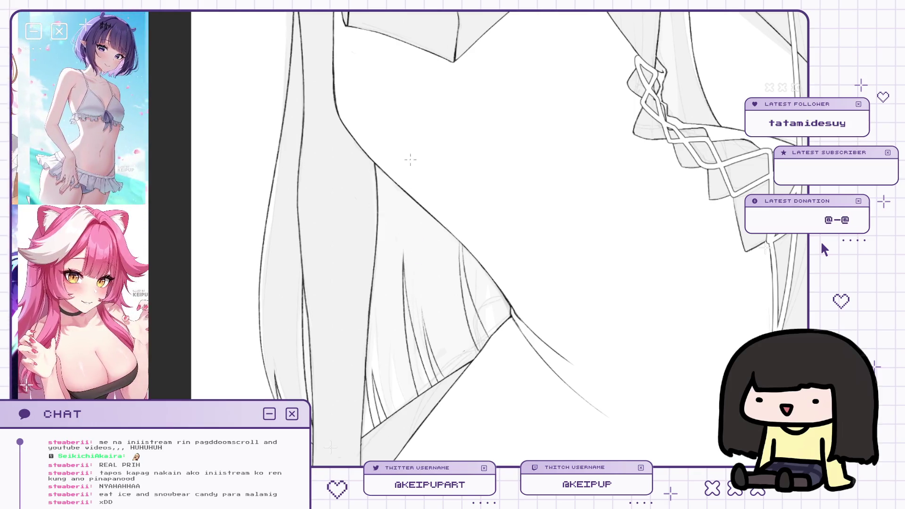
# Pan across the lower dress and the lace sleeve, then fit the whole drawing in view.
pyautogui.moveTo(424, 259)
pyautogui.mouseDown()
pyautogui.moveTo(429, 228)
pyautogui.moveTo(426, 238)
pyautogui.mouseUp()
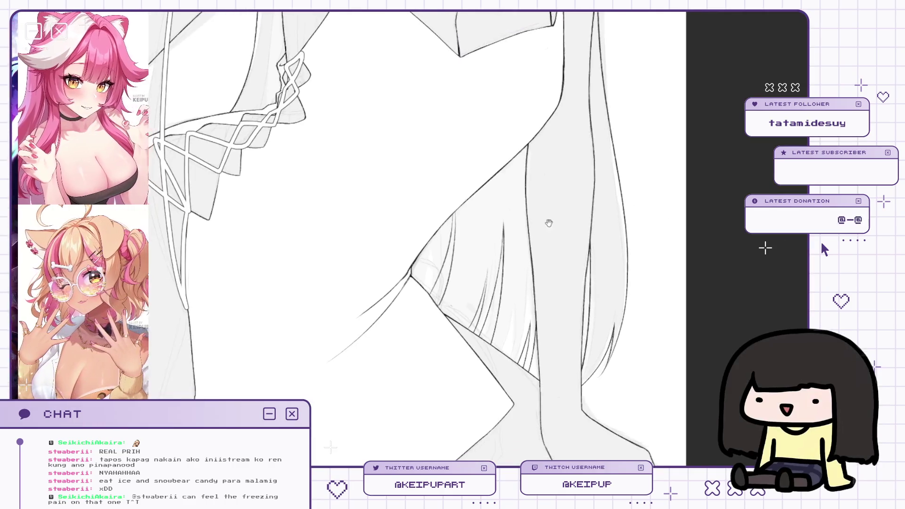
pyautogui.moveTo(464, 164); pyautogui.dragTo(515, 159)
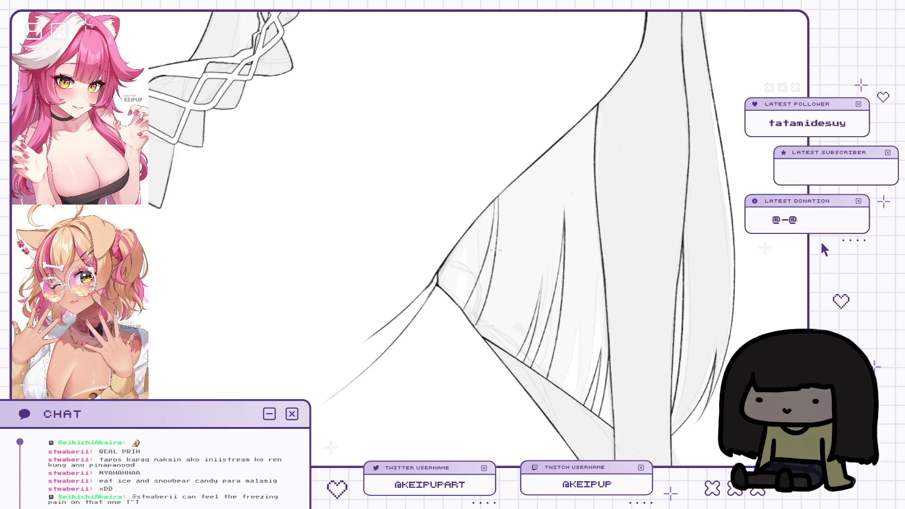
pyautogui.hotkey('ctrl', '0')
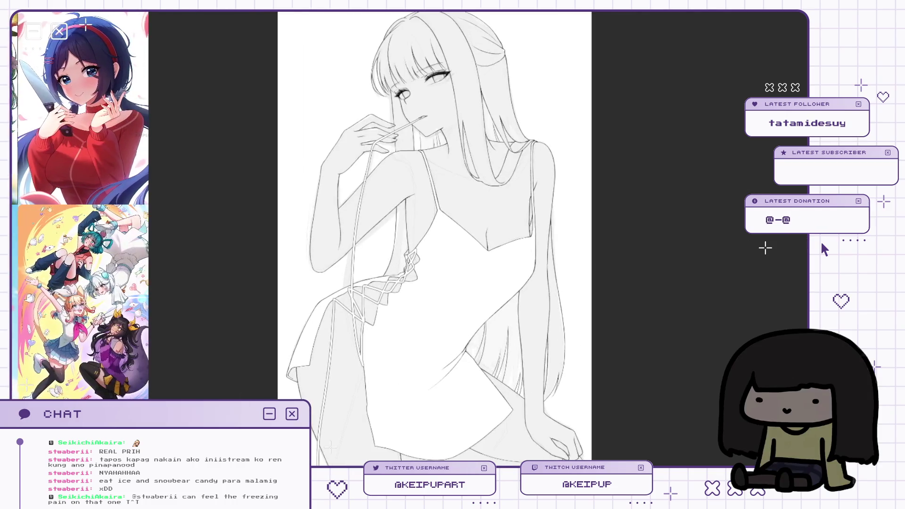
pyautogui.scroll(-1, 599, 342)
pyautogui.moveTo(594, 340); pyautogui.dragTo(604, 343)
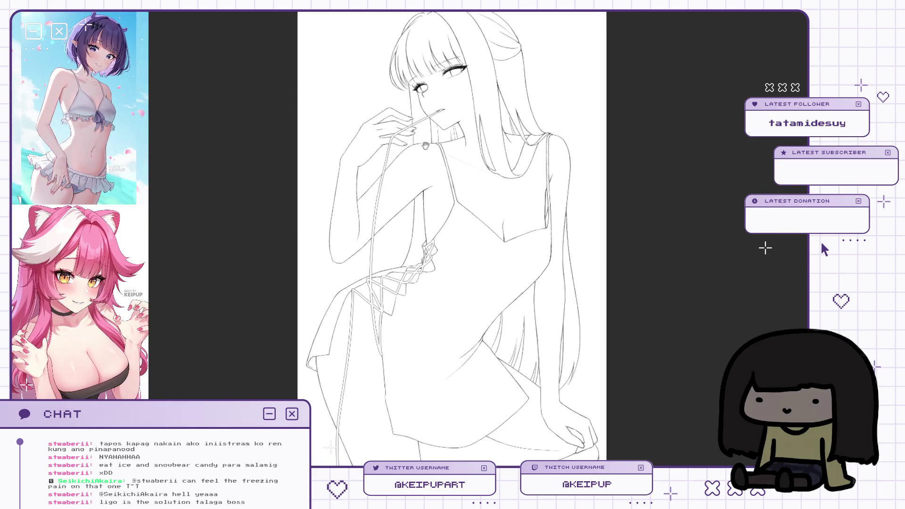
pyautogui.scroll(3, 440, 152)
pyautogui.scroll(-3, 440, 153)
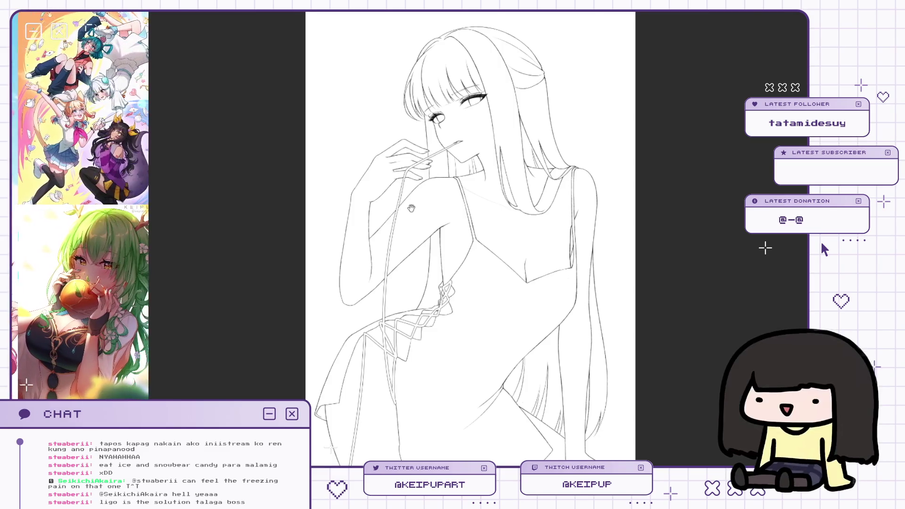
pyautogui.scroll(3, 411, 208)
pyautogui.scroll(-2, 529, 220)
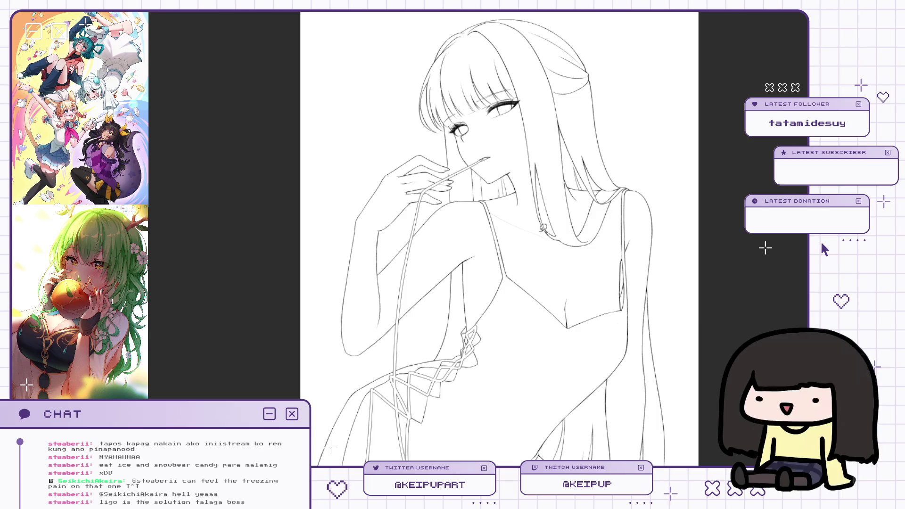
pyautogui.hscroll(2, 651, 128)
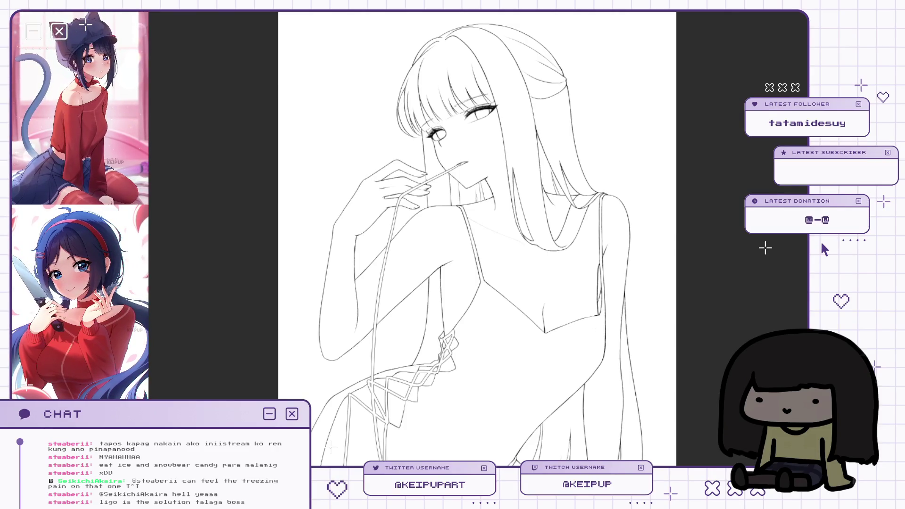
pyautogui.moveTo(600, 149); pyautogui.dragTo(606, 162)
pyautogui.moveTo(637, 87); pyautogui.dragTo(512, 22)
pyautogui.moveTo(727, 186); pyautogui.dragTo(725, 188)
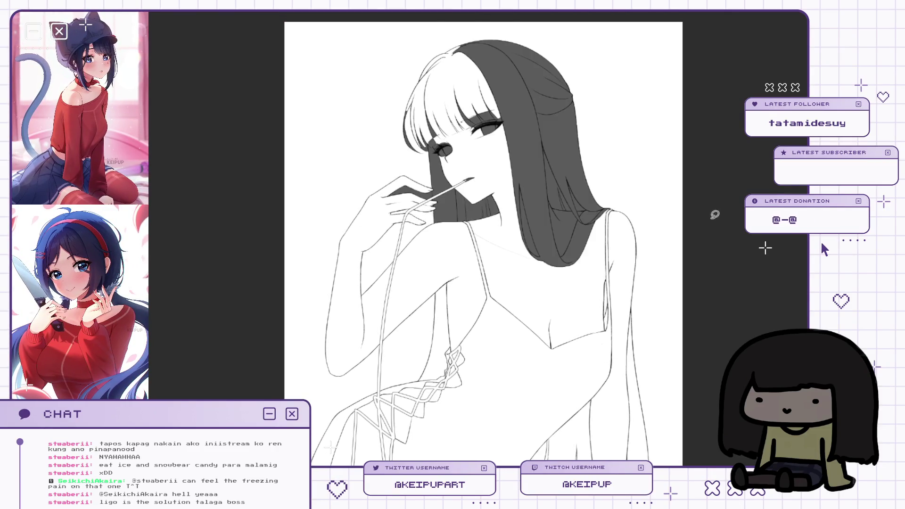
pyautogui.scroll(-2, 658, 173)
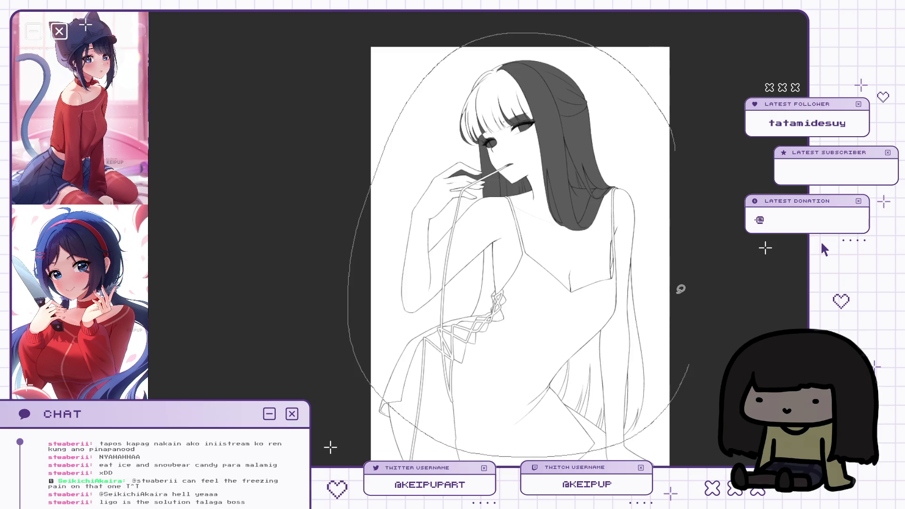
pyautogui.hotkey('ctrl', 'z')
pyautogui.scroll(2, 569, 203)
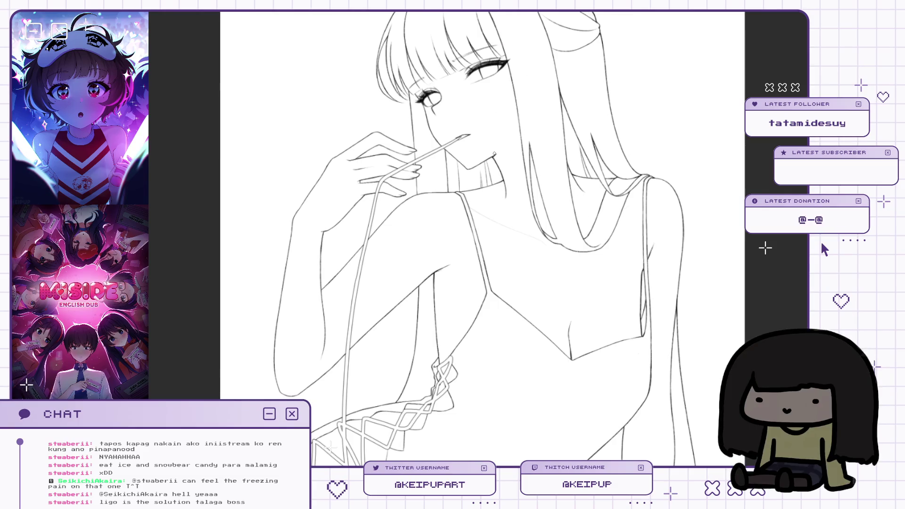
# Paint dark grey shading on the left hair toward the eye, undoing stray strokes.
pyautogui.hotkey('ctrl', 'z')
pyautogui.moveTo(526, 88); pyautogui.dragTo(542, 154)
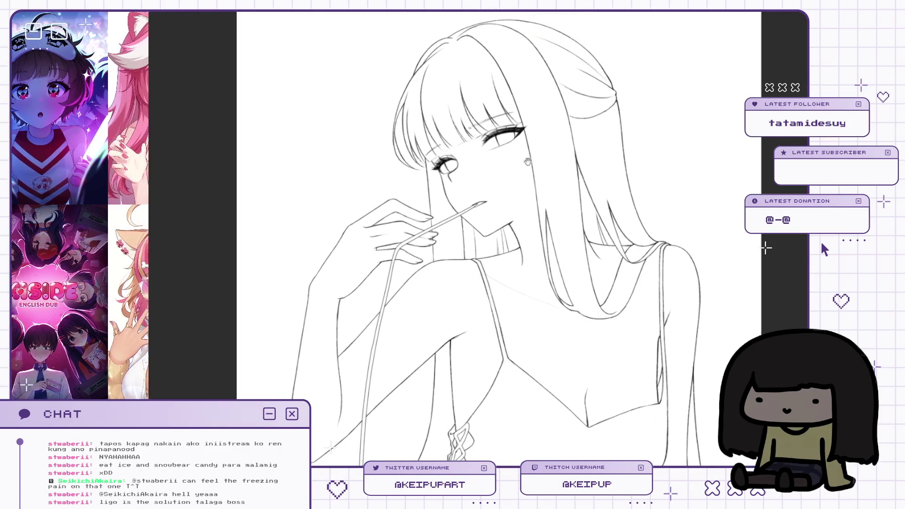
pyautogui.moveTo(430, 70); pyautogui.dragTo(432, 154)
pyautogui.scroll(3, 416, 95)
pyautogui.hotkey('ctrl', 'z')
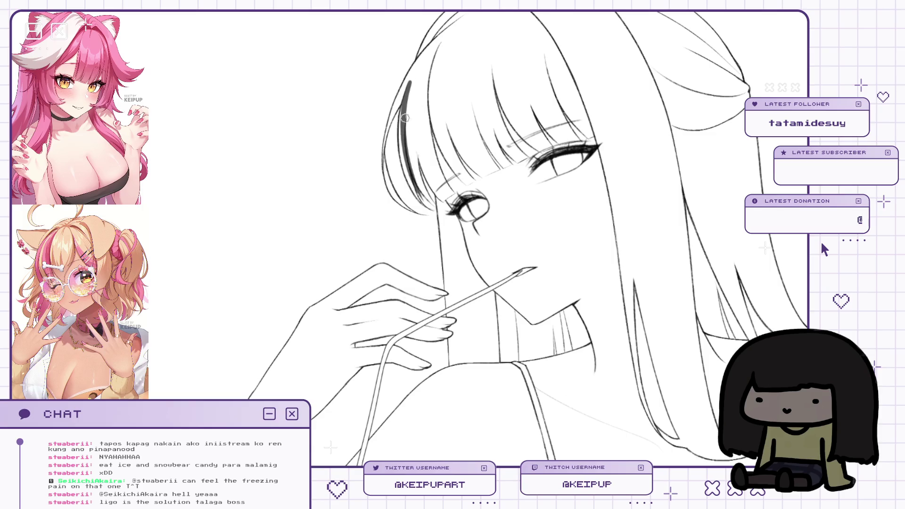
pyautogui.scroll(2, 398, 94)
pyautogui.moveTo(415, 188)
pyautogui.mouseDown()
pyautogui.moveTo(440, 245)
pyautogui.moveTo(447, 242)
pyautogui.mouseUp()
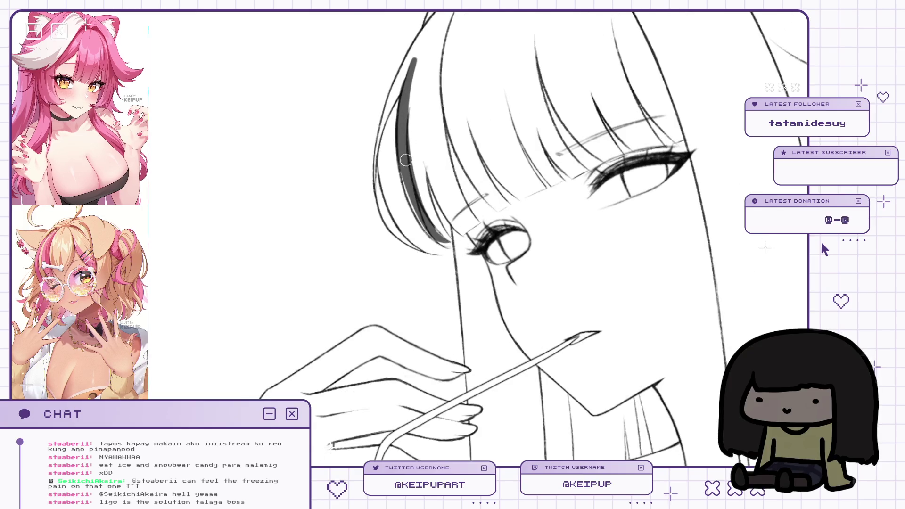
pyautogui.moveTo(417, 208); pyautogui.dragTo(450, 248)
pyautogui.hotkey('ctrl', 'z')
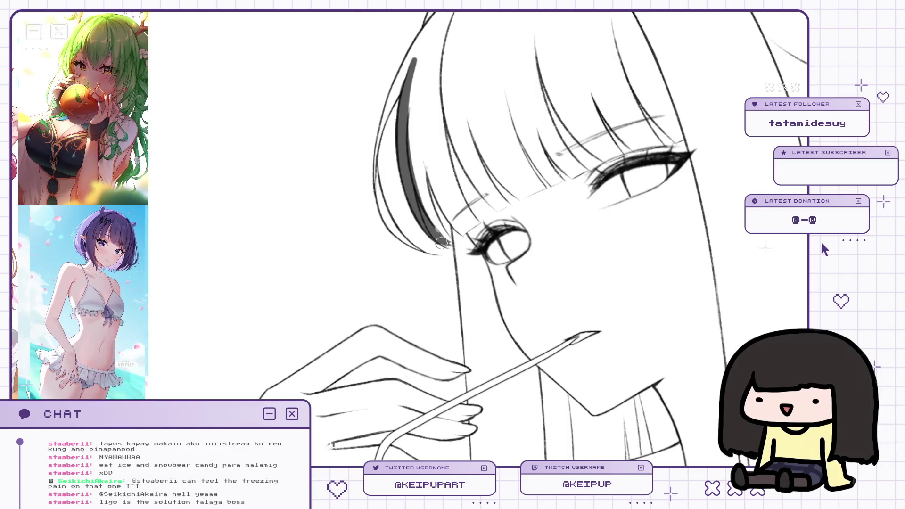
pyautogui.moveTo(421, 201); pyautogui.dragTo(430, 224)
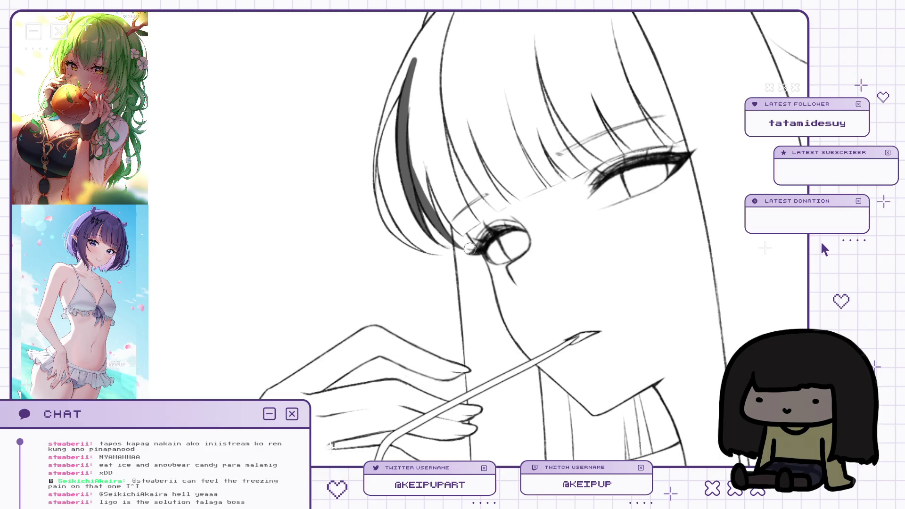
pyautogui.moveTo(423, 155)
pyautogui.mouseDown()
pyautogui.moveTo(471, 250)
pyautogui.moveTo(466, 243)
pyautogui.mouseUp()
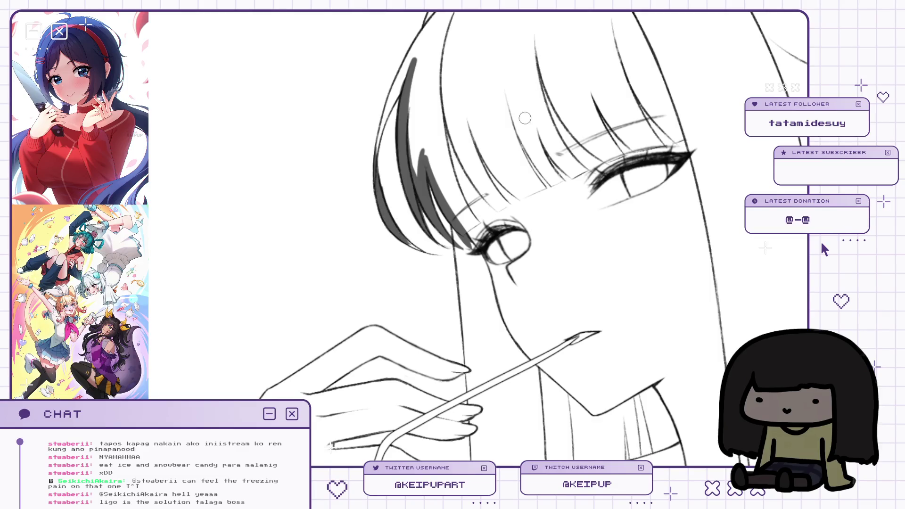
# Mirror the view to check the shading, then extend it up toward the hair's crown.
pyautogui.press('h')
pyautogui.moveTo(620, 167); pyautogui.dragTo(653, 194)
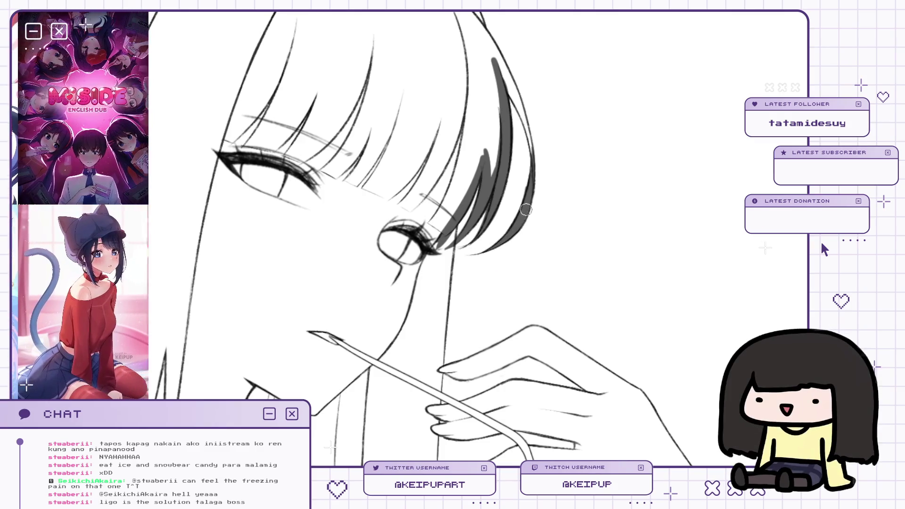
pyautogui.press('h')
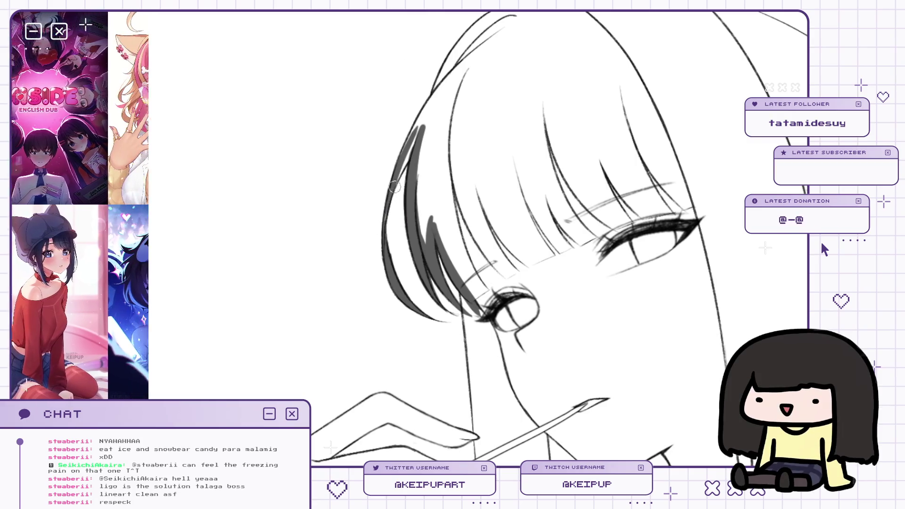
pyautogui.moveTo(426, 137); pyautogui.dragTo(436, 167)
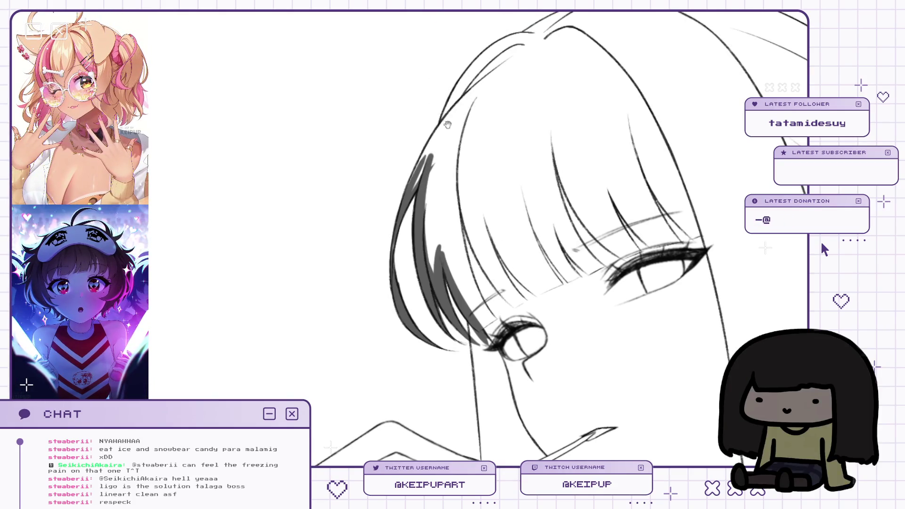
pyautogui.moveTo(447, 124); pyautogui.dragTo(464, 163)
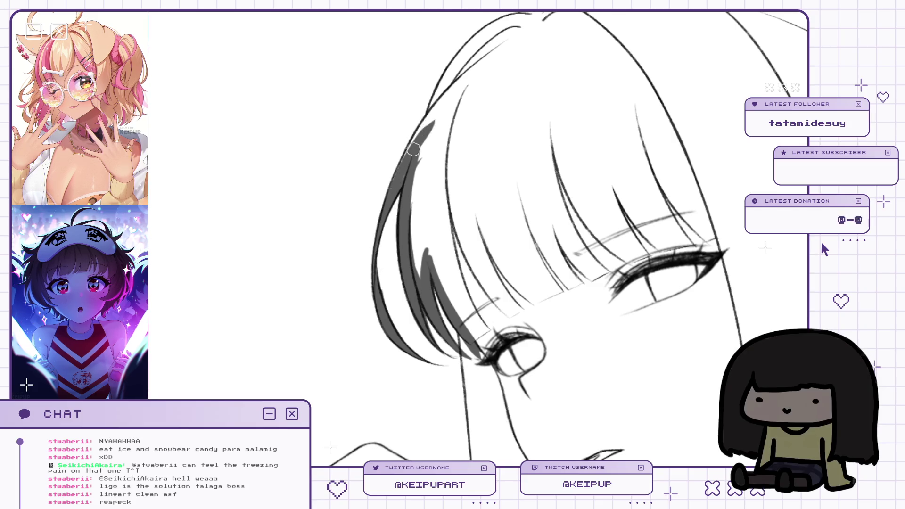
pyautogui.moveTo(414, 156); pyautogui.dragTo(465, 74)
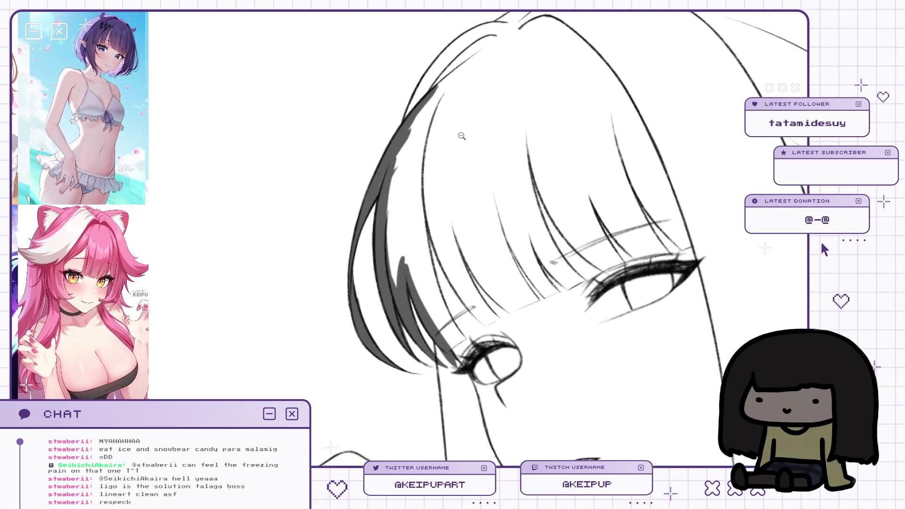
pyautogui.scroll(-2, 453, 175)
pyautogui.moveTo(484, 37); pyautogui.dragTo(493, 36)
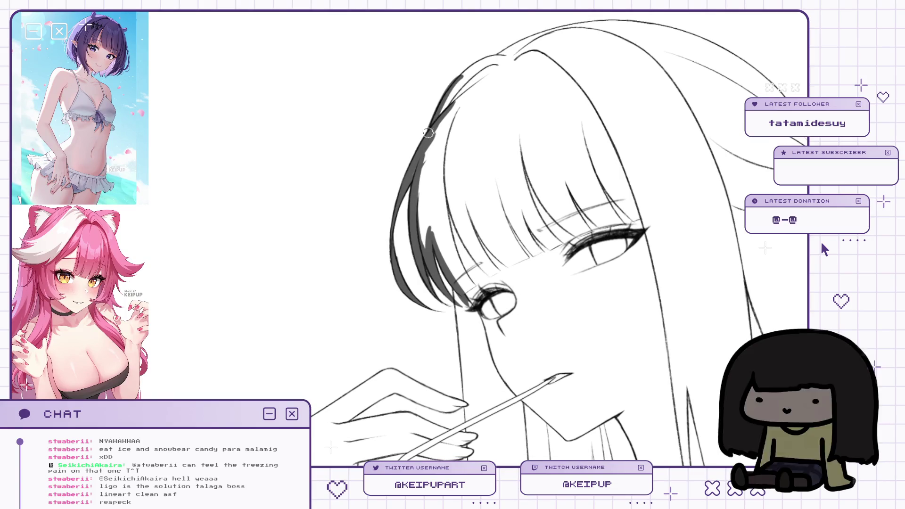
pyautogui.moveTo(455, 82); pyautogui.dragTo(513, 51)
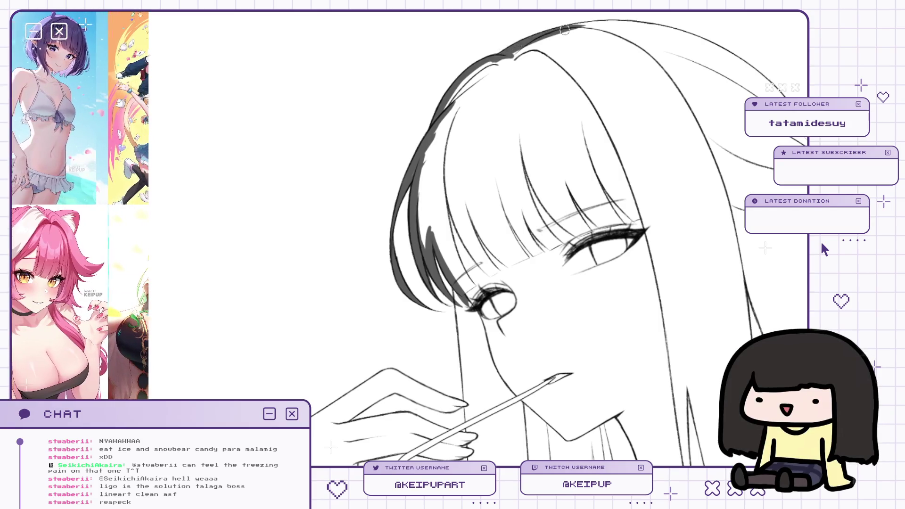
# On the mirrored canvas, shade along the hair's top outline beside the face.
pyautogui.press('m')
pyautogui.moveTo(409, 58); pyautogui.dragTo(650, 94)
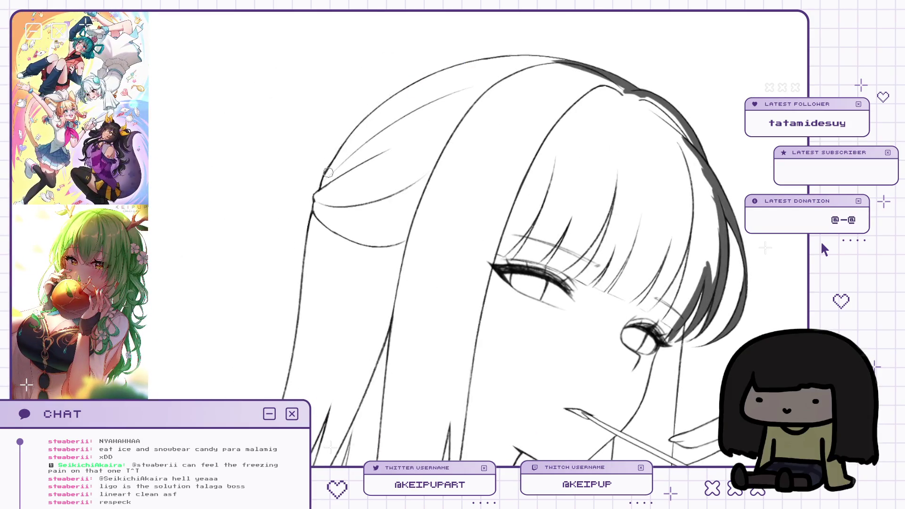
pyautogui.moveTo(321, 194); pyautogui.dragTo(347, 150)
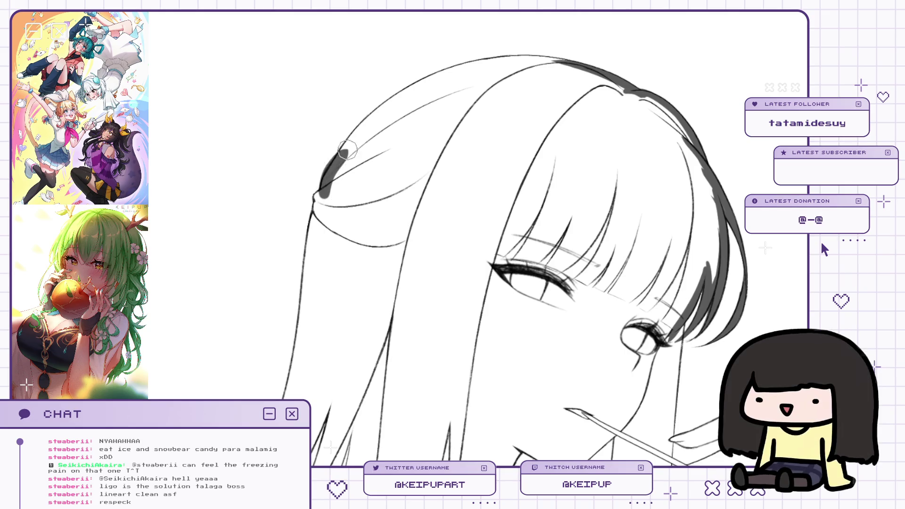
pyautogui.moveTo(325, 188)
pyautogui.mouseDown()
pyautogui.moveTo(502, 63)
pyautogui.moveTo(563, 60)
pyautogui.mouseUp()
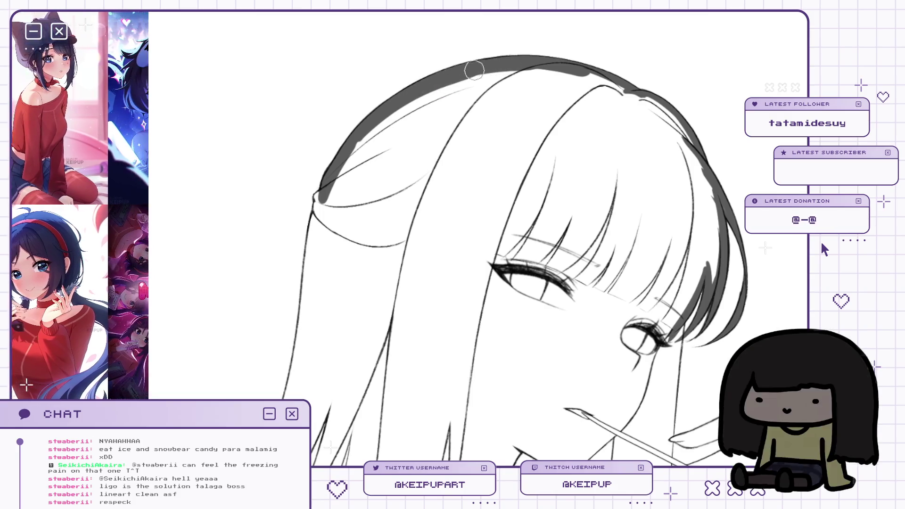
# Thicken the upper hair outline and paint a dark band down it to the shoulder.
pyautogui.press('m')
pyautogui.press('m')
pyautogui.scroll(-5, 504, 39)
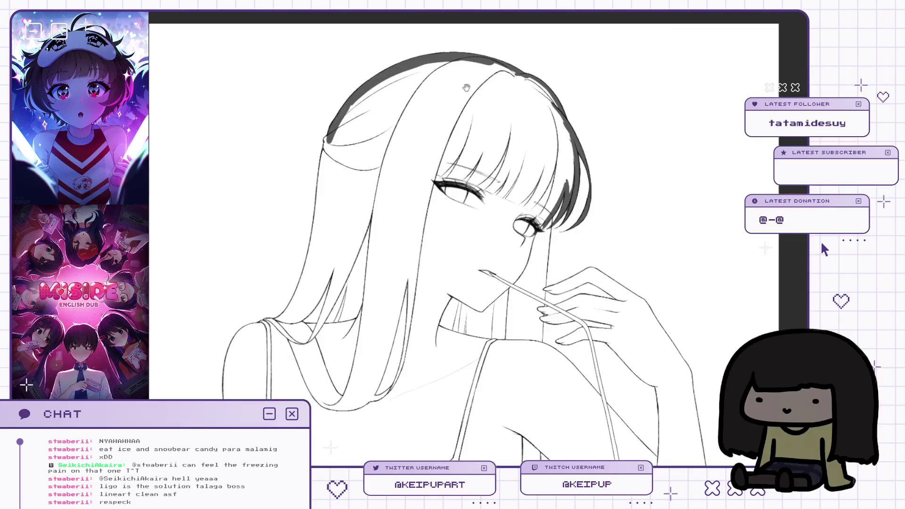
pyautogui.scroll(2, 391, 117)
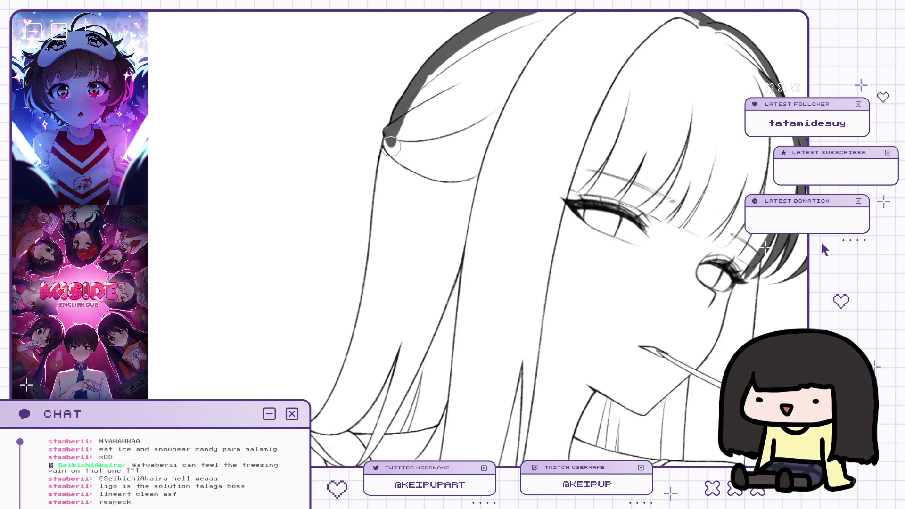
pyautogui.moveTo(390, 147); pyautogui.dragTo(386, 170)
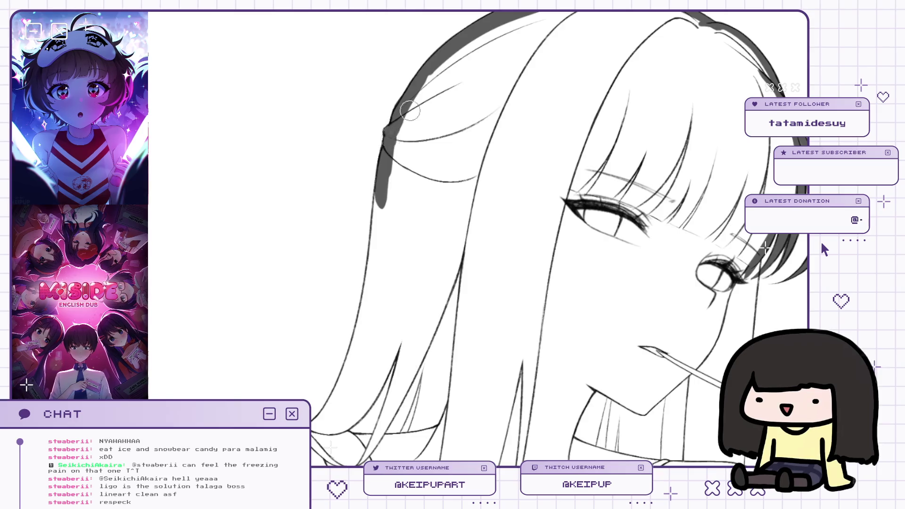
pyautogui.press('m')
pyautogui.moveTo(233, 212)
pyautogui.mouseDown()
pyautogui.moveTo(241, 150)
pyautogui.moveTo(297, 85)
pyautogui.moveTo(355, 59)
pyautogui.mouseUp()
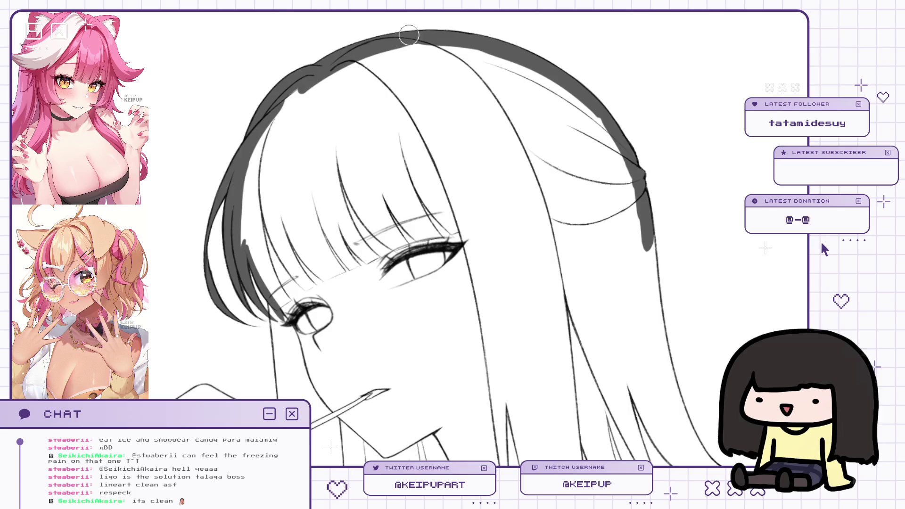
pyautogui.press('m')
pyautogui.moveTo(469, 87)
pyautogui.mouseDown()
pyautogui.moveTo(490, 90)
pyautogui.moveTo(521, 182)
pyautogui.moveTo(567, 115)
pyautogui.mouseUp()
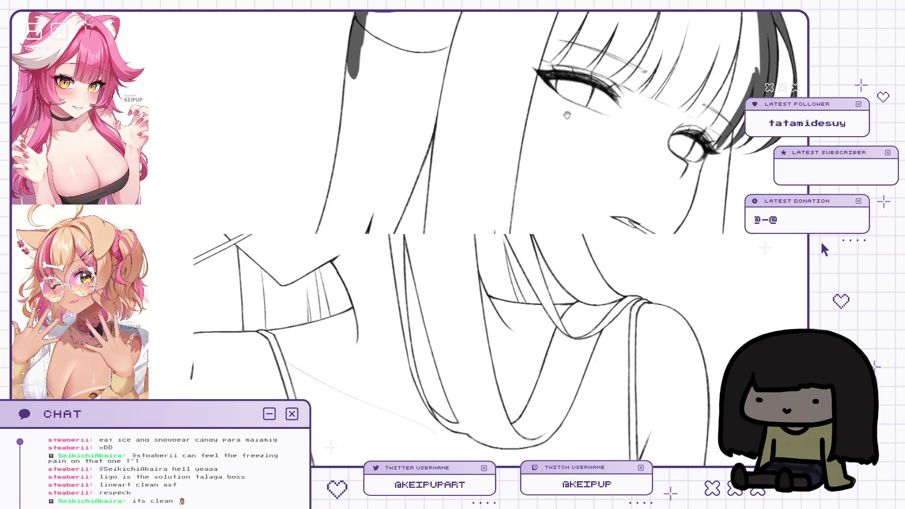
pyautogui.moveTo(365, 35); pyautogui.dragTo(321, 237)
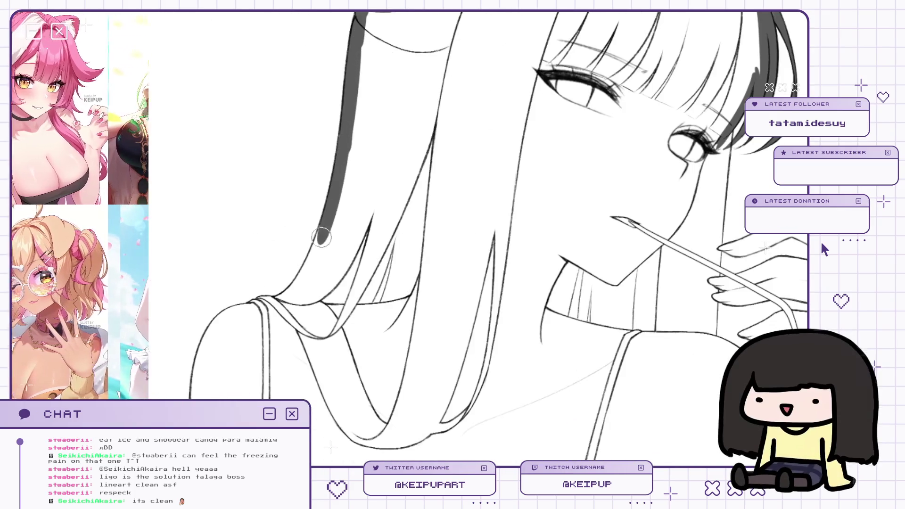
pyautogui.moveTo(352, 114)
pyautogui.mouseDown()
pyautogui.moveTo(323, 231)
pyautogui.moveTo(289, 299)
pyautogui.moveTo(326, 262)
pyautogui.mouseUp()
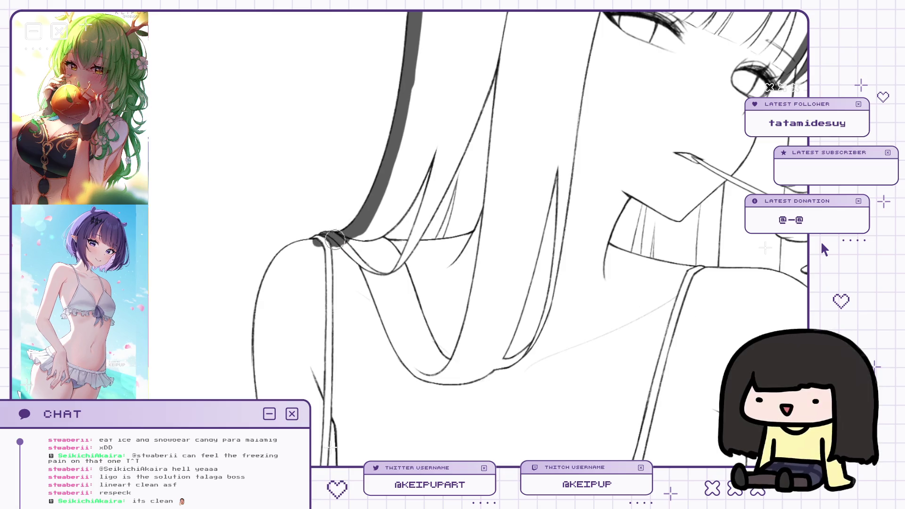
# Shade the hair edge down along the arm outline toward the torso.
pyautogui.moveTo(332, 237)
pyautogui.mouseDown()
pyautogui.moveTo(362, 205)
pyautogui.moveTo(329, 218)
pyautogui.moveTo(295, 288)
pyautogui.mouseUp()
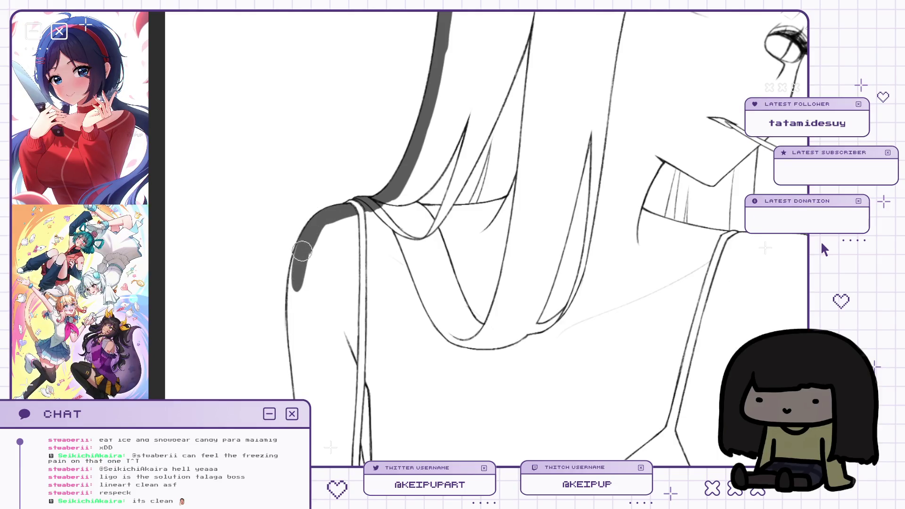
pyautogui.press('m')
pyautogui.moveTo(562, 243); pyautogui.dragTo(562, 134)
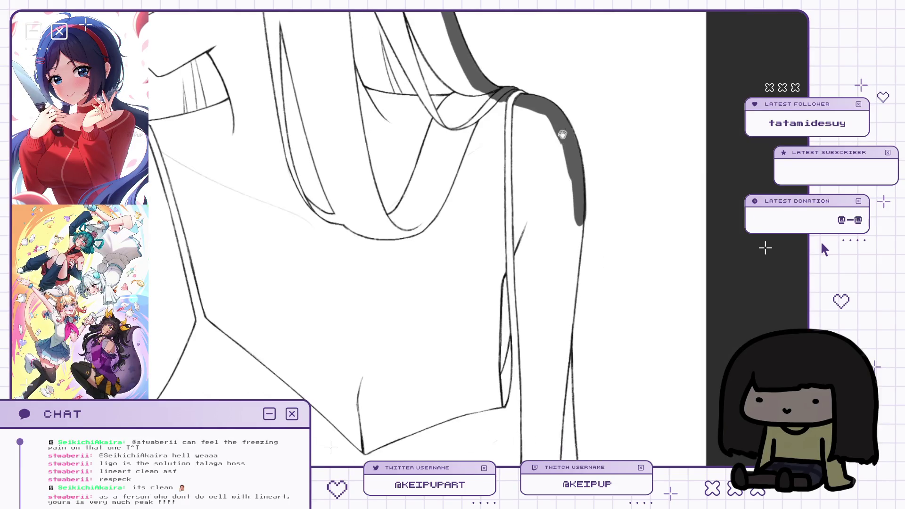
pyautogui.moveTo(584, 207); pyautogui.dragTo(571, 276)
pyautogui.moveTo(582, 223)
pyautogui.mouseDown()
pyautogui.moveTo(569, 298)
pyautogui.moveTo(580, 304)
pyautogui.moveTo(572, 202)
pyautogui.mouseUp()
pyautogui.scroll(-2, 572, 202)
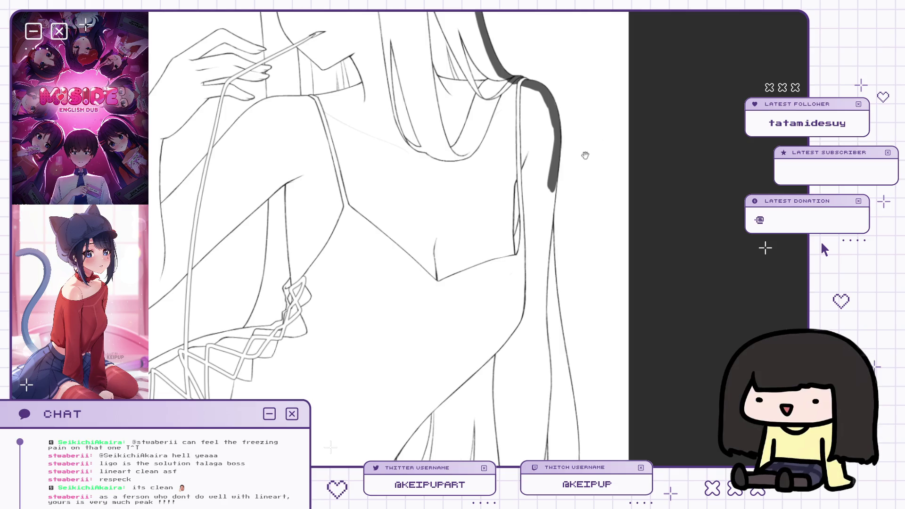
pyautogui.moveTo(583, 154)
pyautogui.mouseDown()
pyautogui.moveTo(602, 194)
pyautogui.moveTo(615, 190)
pyautogui.mouseUp()
pyautogui.scroll(-3, 600, 176)
pyautogui.scroll(3, 600, 222)
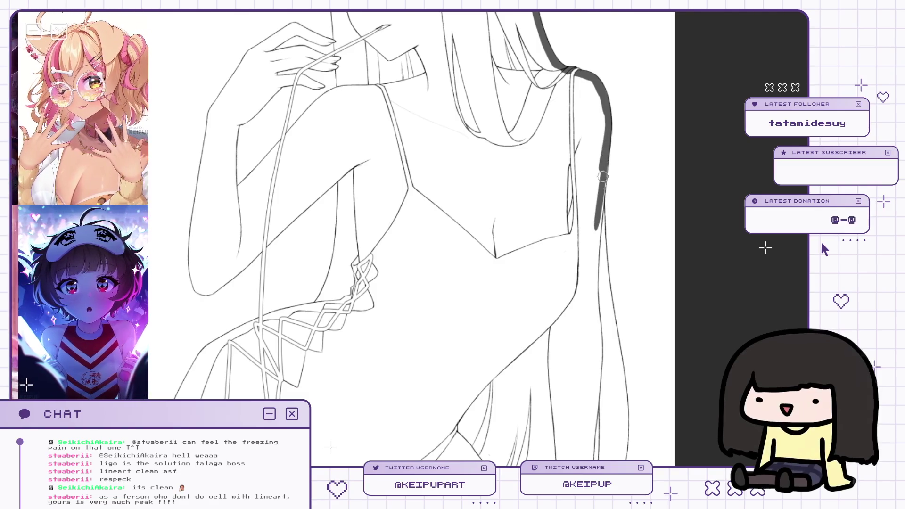
pyautogui.moveTo(602, 183); pyautogui.dragTo(567, 150)
pyautogui.scroll(2, 568, 149)
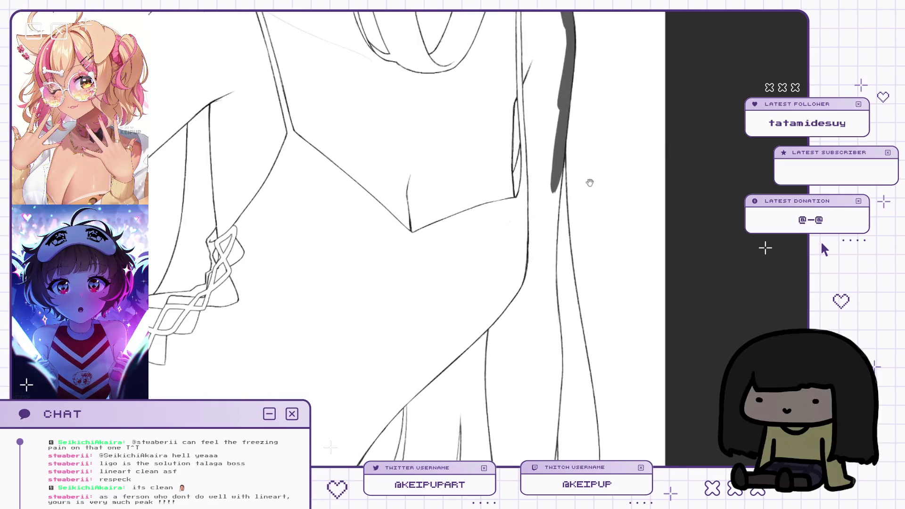
pyautogui.scroll(-1, 568, 147)
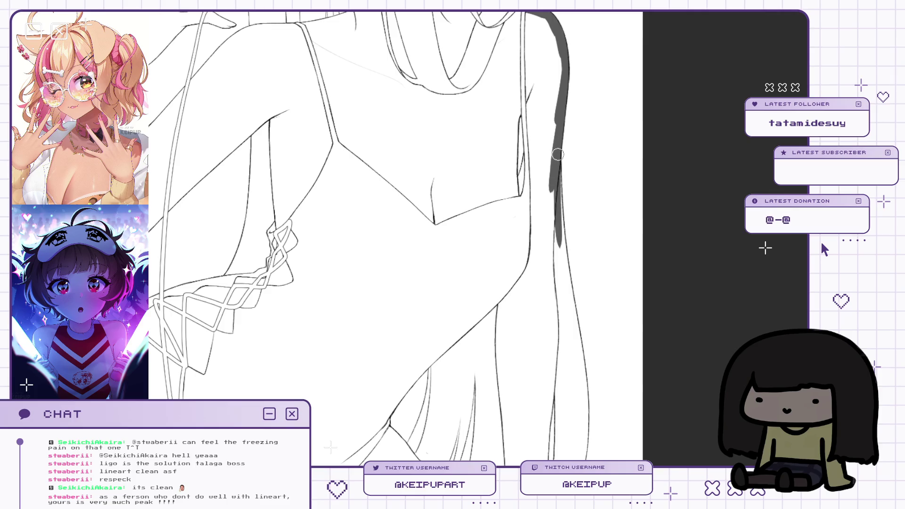
# Extend the grey shading down the long hair strand beside the legs.
pyautogui.press('h')
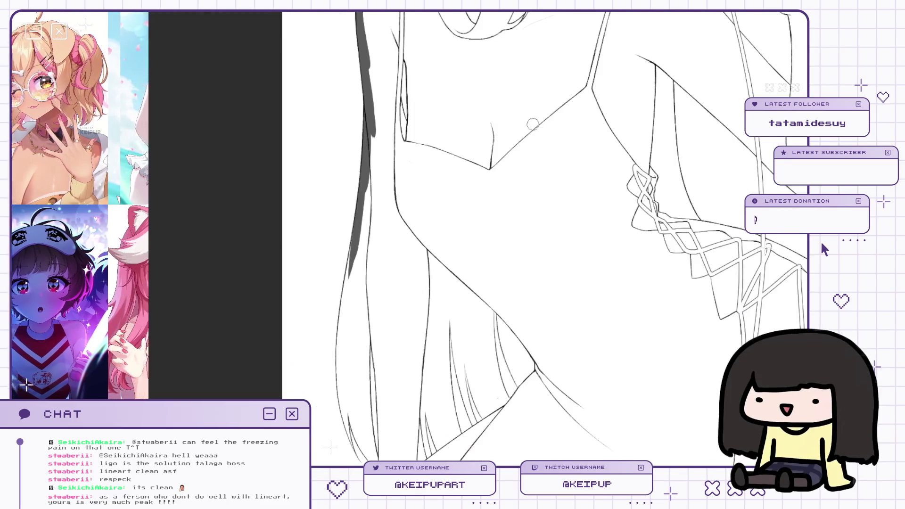
pyautogui.scroll(1, 389, 138)
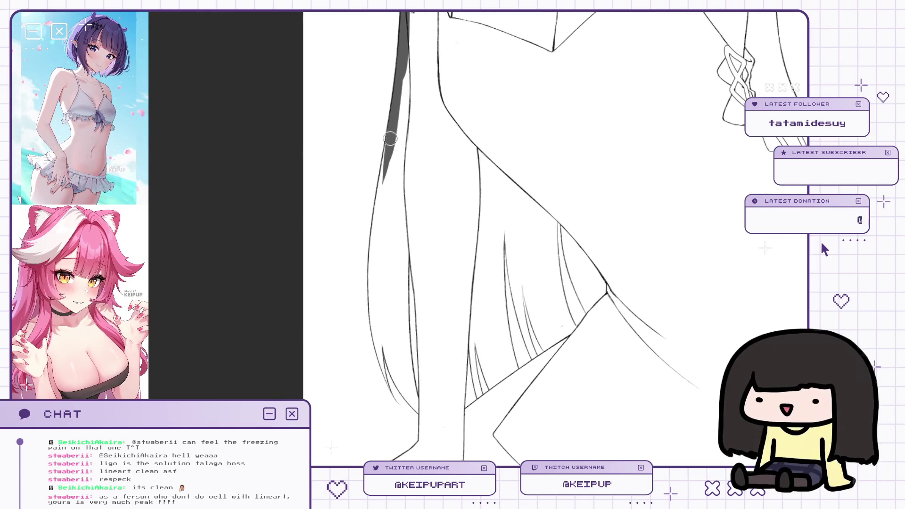
pyautogui.moveTo(391, 156); pyautogui.dragTo(395, 135)
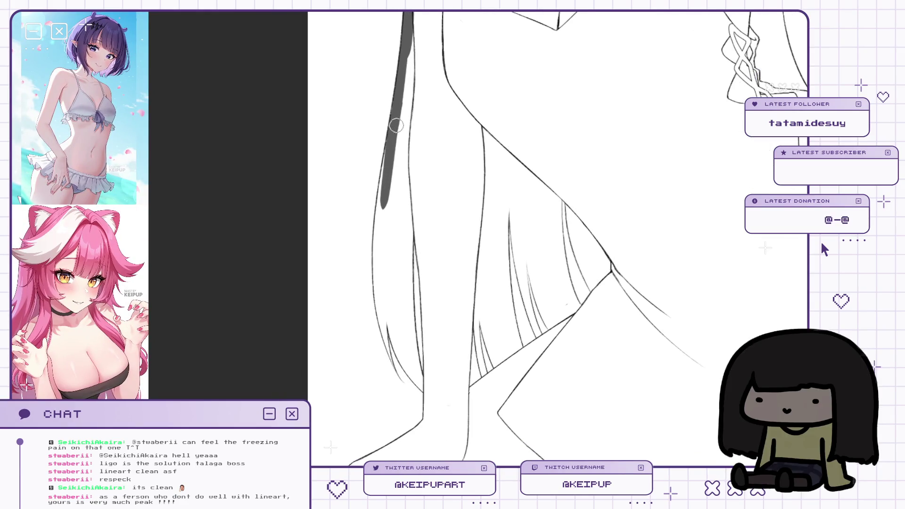
pyautogui.moveTo(378, 287); pyautogui.dragTo(382, 324)
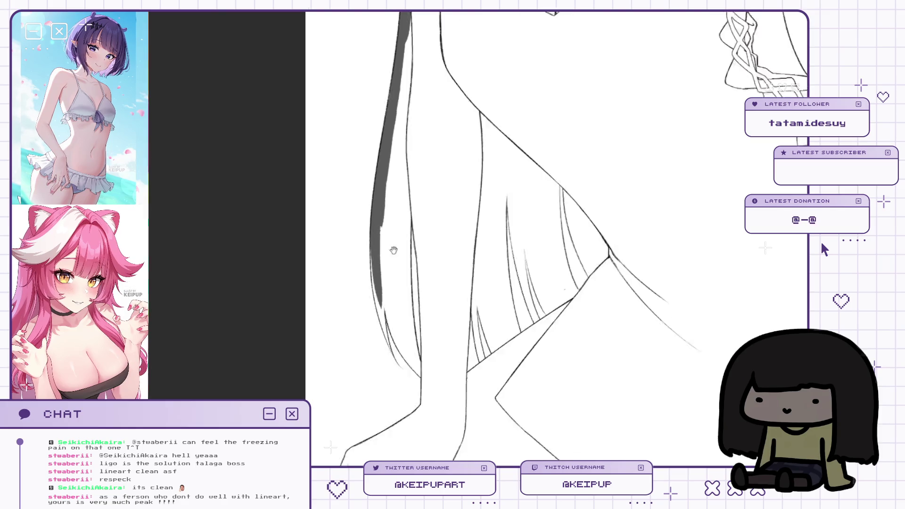
pyautogui.scroll(2, 381, 324)
pyautogui.moveTo(360, 139)
pyautogui.mouseDown()
pyautogui.moveTo(370, 245)
pyautogui.moveTo(397, 325)
pyautogui.mouseUp()
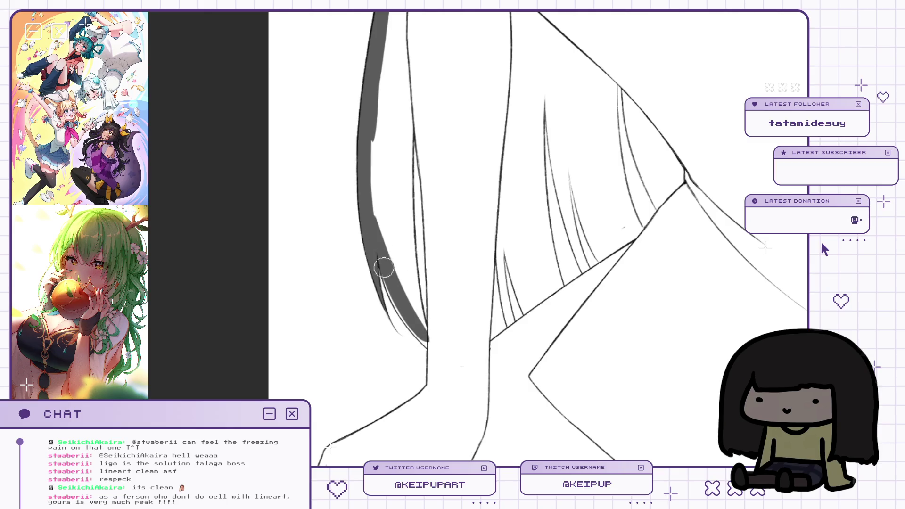
pyautogui.scroll(-1, 461, 97)
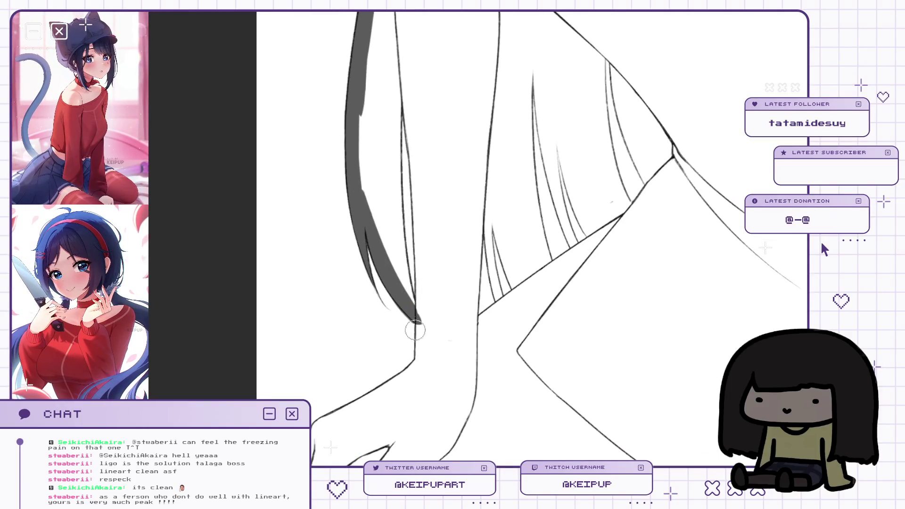
# Paint dark grey shading down the hair strand, redoing one stroke.
pyautogui.press('h')
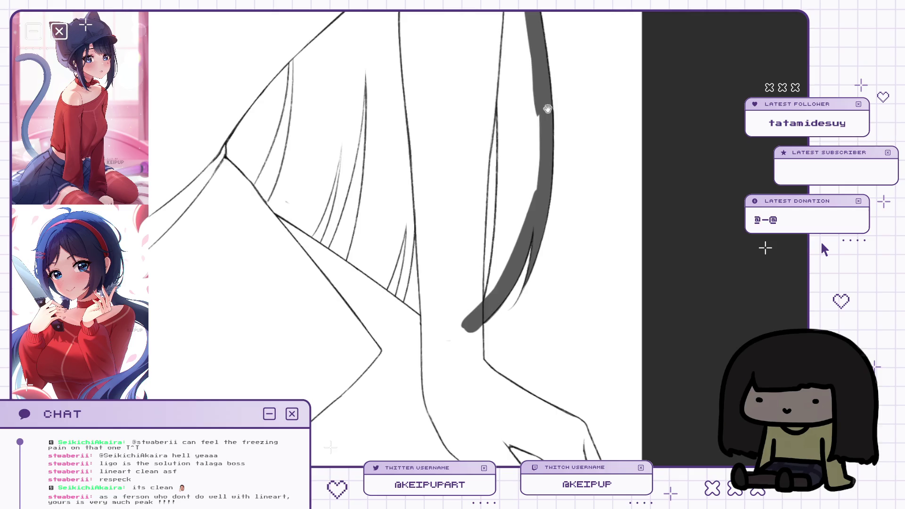
pyautogui.scroll(-3, 548, 108)
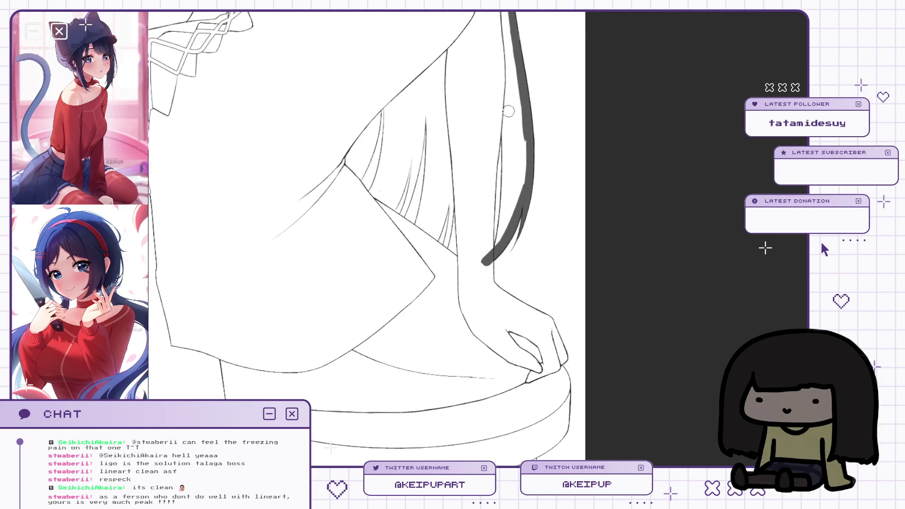
pyautogui.moveTo(507, 120); pyautogui.dragTo(501, 227)
pyautogui.moveTo(505, 151); pyautogui.dragTo(498, 240)
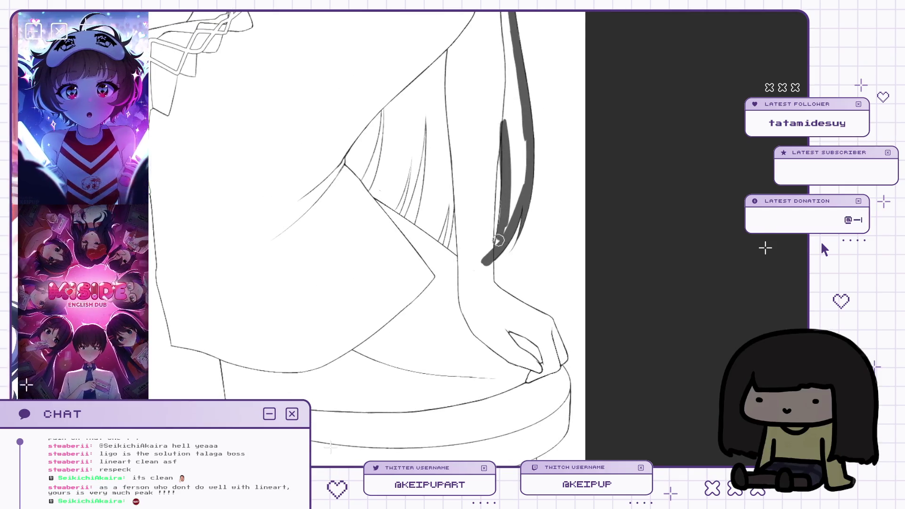
pyautogui.hotkey('ctrl', 'z')
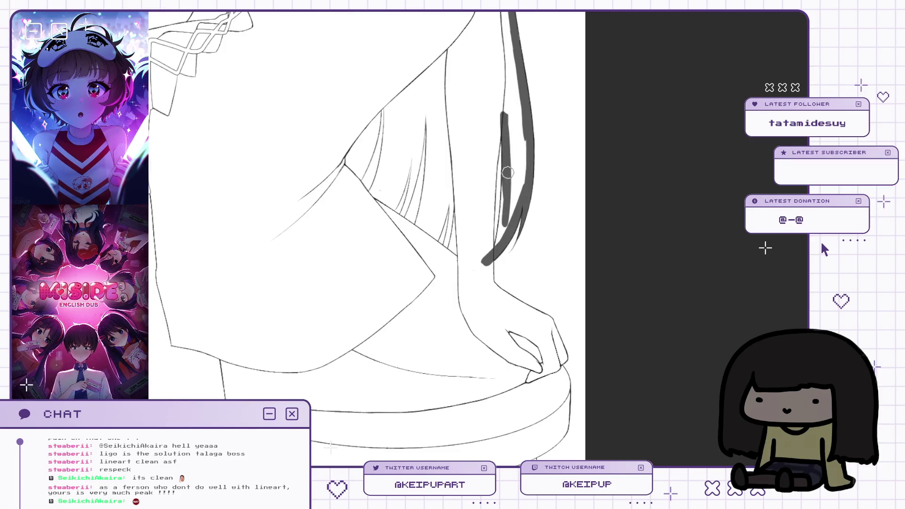
pyautogui.moveTo(504, 173)
pyautogui.mouseDown()
pyautogui.moveTo(503, 233)
pyautogui.moveTo(516, 154)
pyautogui.mouseUp()
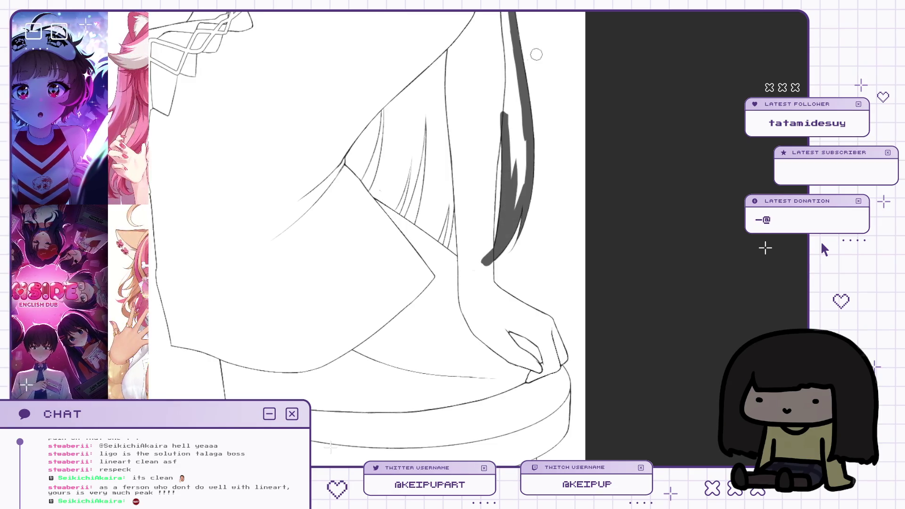
# Shade and darken the hair strand above the hand, extending it down to the hand.
pyautogui.press('h')
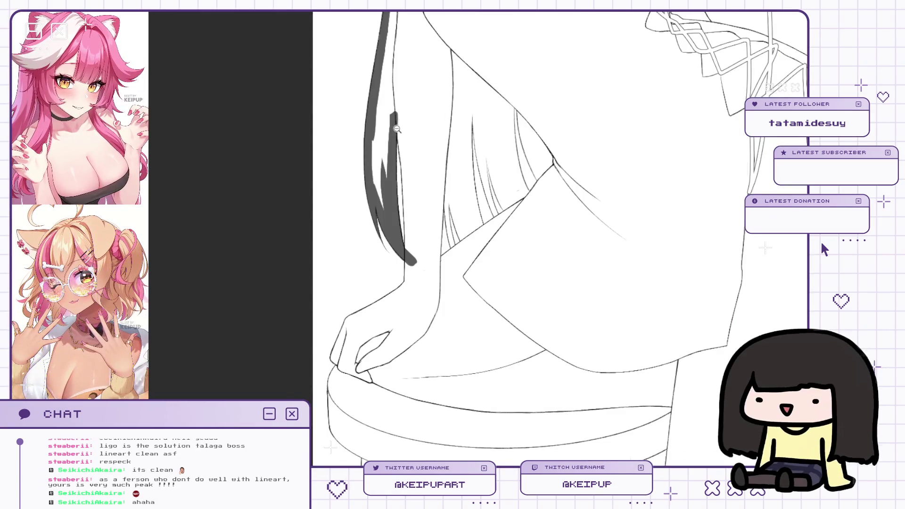
pyautogui.scroll(2, 411, 200)
pyautogui.moveTo(395, 106); pyautogui.dragTo(414, 229)
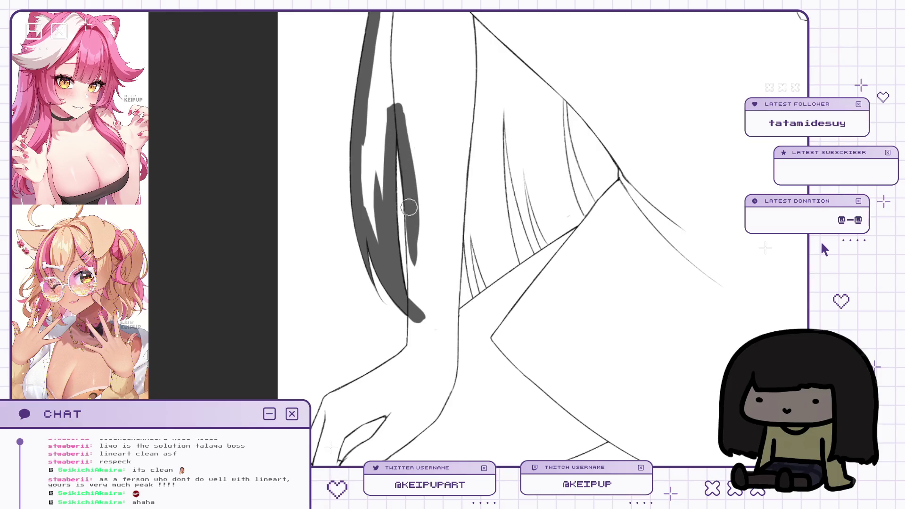
pyautogui.moveTo(407, 195); pyautogui.dragTo(414, 309)
pyautogui.moveTo(411, 273)
pyautogui.mouseDown()
pyautogui.moveTo(411, 339)
pyautogui.moveTo(414, 321)
pyautogui.mouseUp()
# Flip the canvas to check the shading and pan over the arm, hand and hip.
pyautogui.press('h')
pyautogui.scroll(-2, 414, 321)
pyautogui.press('h')
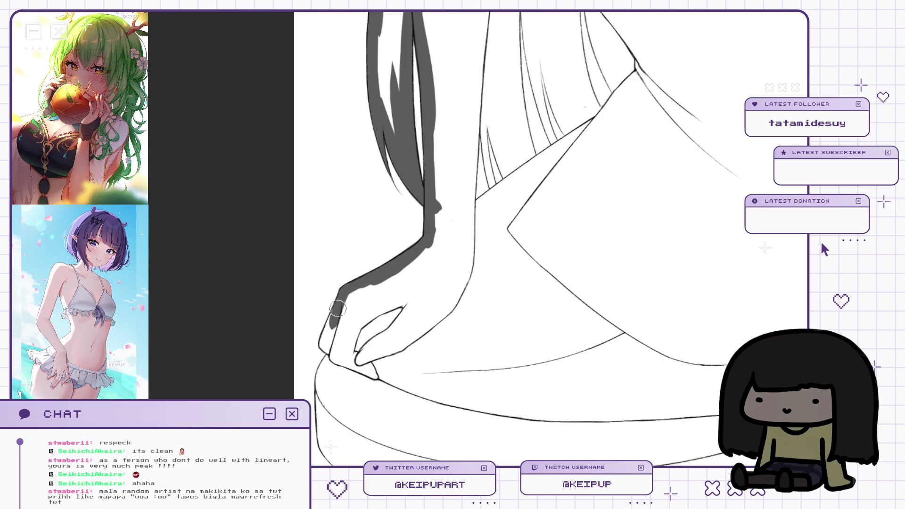
pyautogui.press('h')
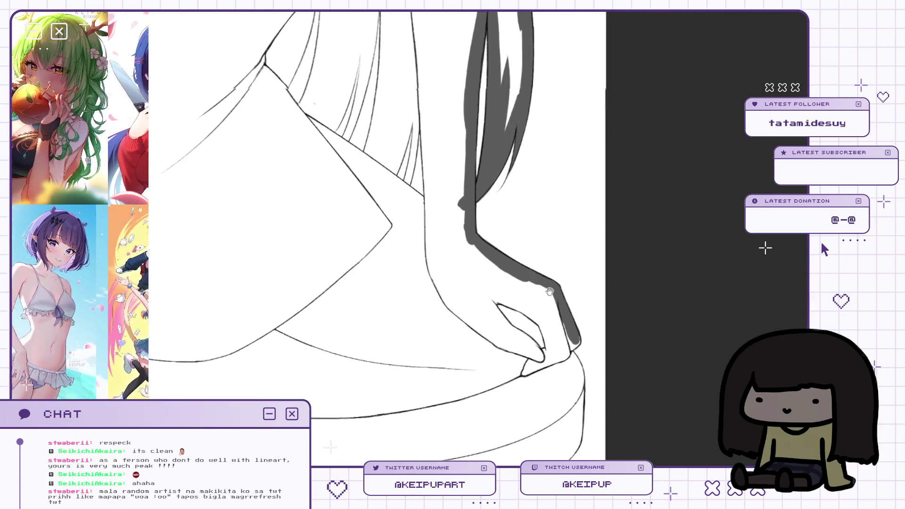
pyautogui.moveTo(542, 257); pyautogui.dragTo(564, 253)
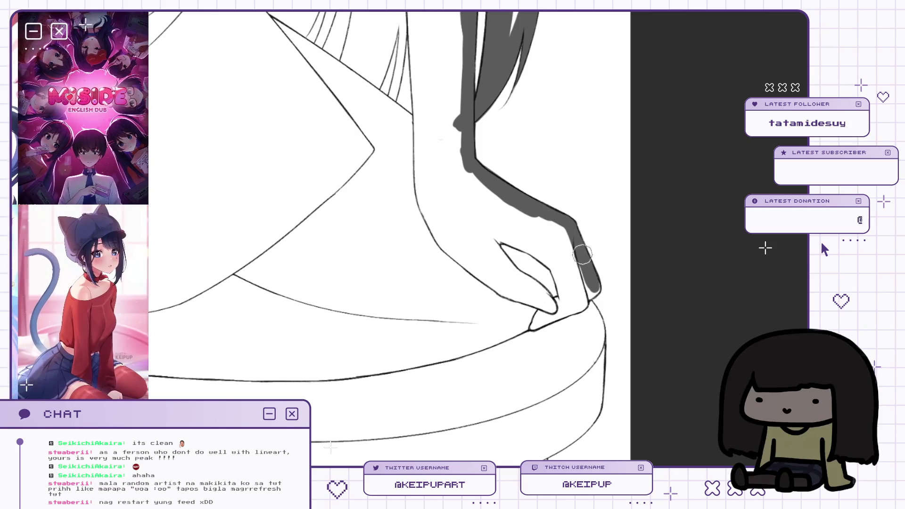
pyautogui.moveTo(603, 263); pyautogui.dragTo(610, 237)
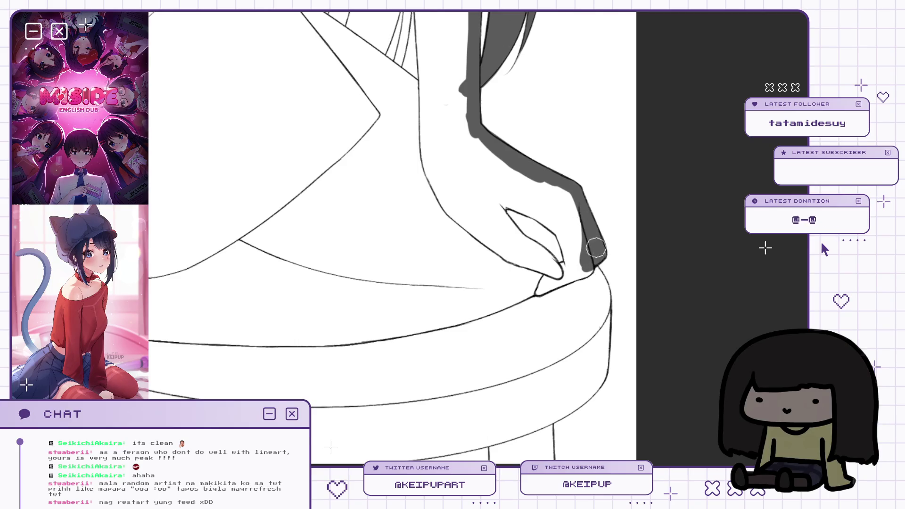
pyautogui.press('h')
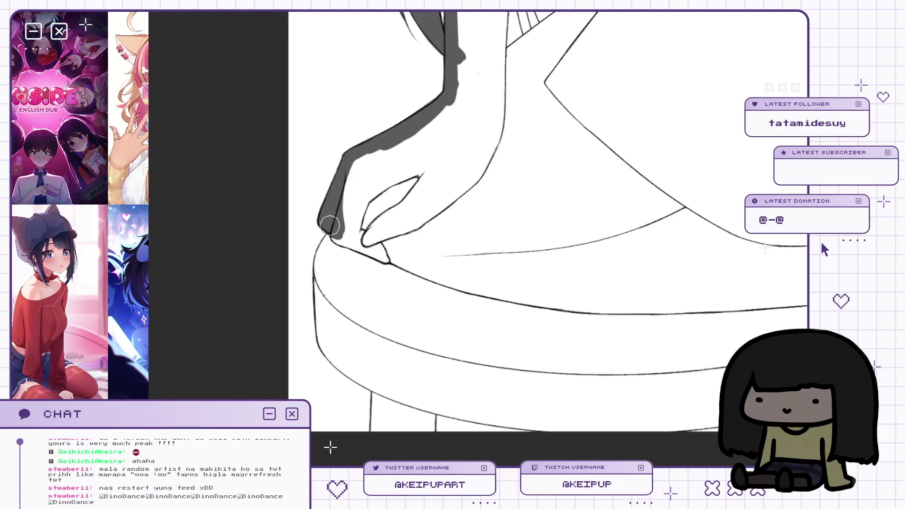
pyautogui.moveTo(383, 226); pyautogui.dragTo(398, 223)
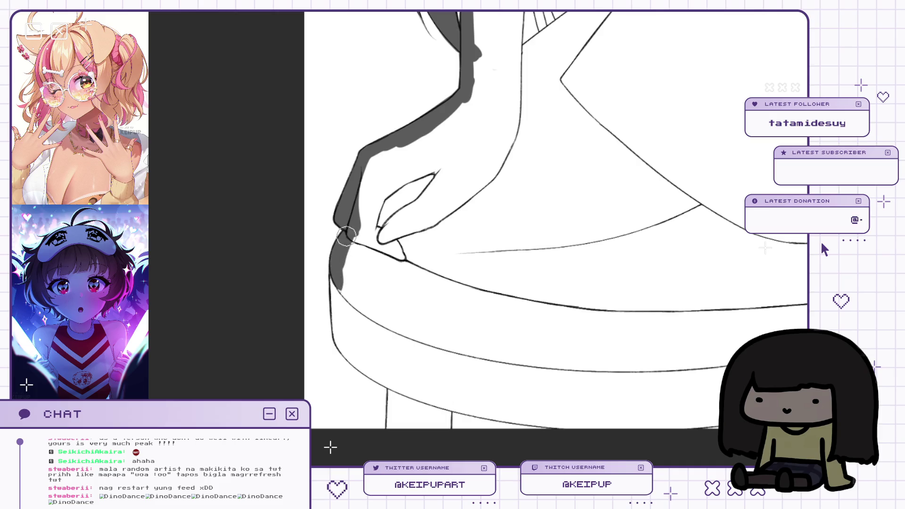
# Extend the grey shadow down the hip's outer curve toward the thigh.
pyautogui.press('h')
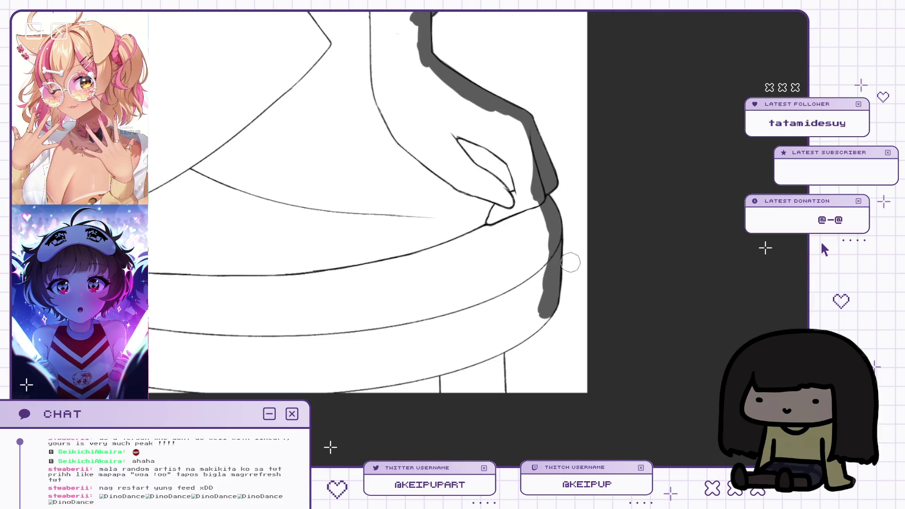
pyautogui.moveTo(555, 282); pyautogui.dragTo(529, 327)
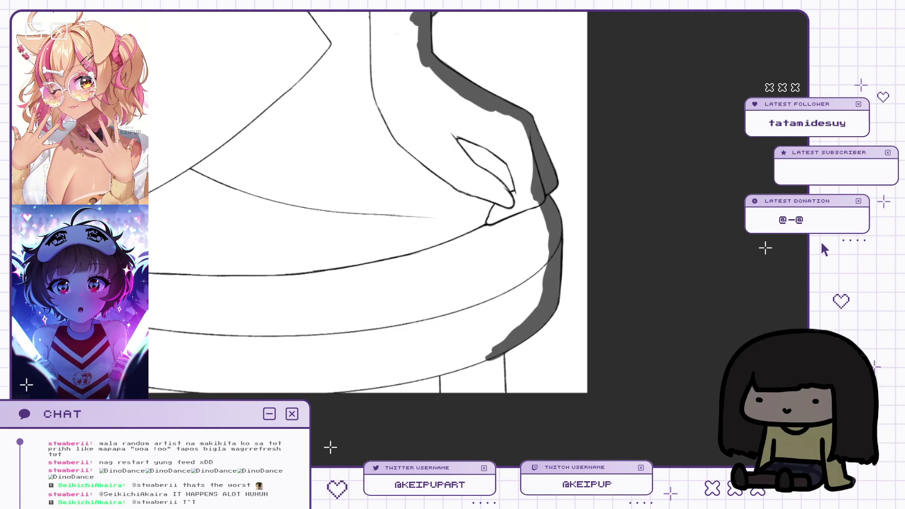
# Shade one chair leg in grey and join it along the seat's bottom edge.
pyautogui.moveTo(493, 358)
pyautogui.mouseDown()
pyautogui.moveTo(536, 357)
pyautogui.moveTo(542, 293)
pyautogui.moveTo(497, 329)
pyautogui.mouseUp()
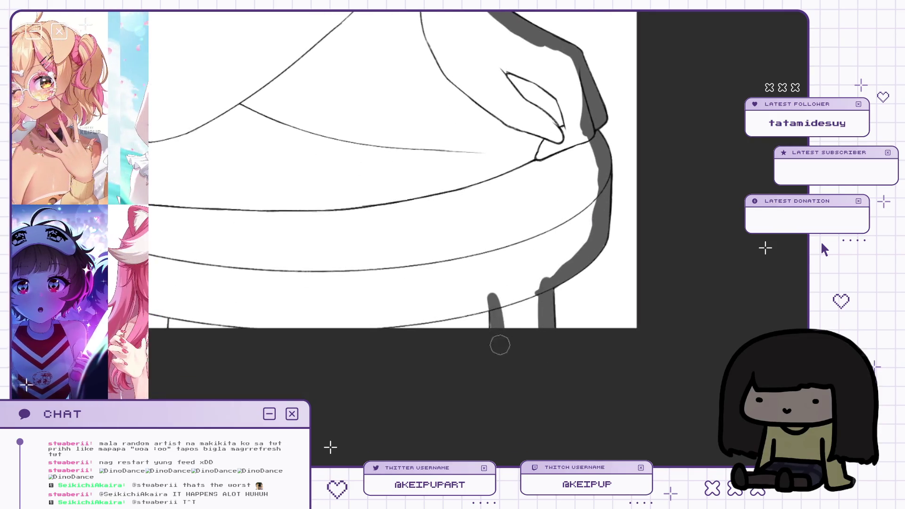
pyautogui.moveTo(493, 297)
pyautogui.mouseDown()
pyautogui.moveTo(504, 333)
pyautogui.moveTo(631, 303)
pyautogui.mouseUp()
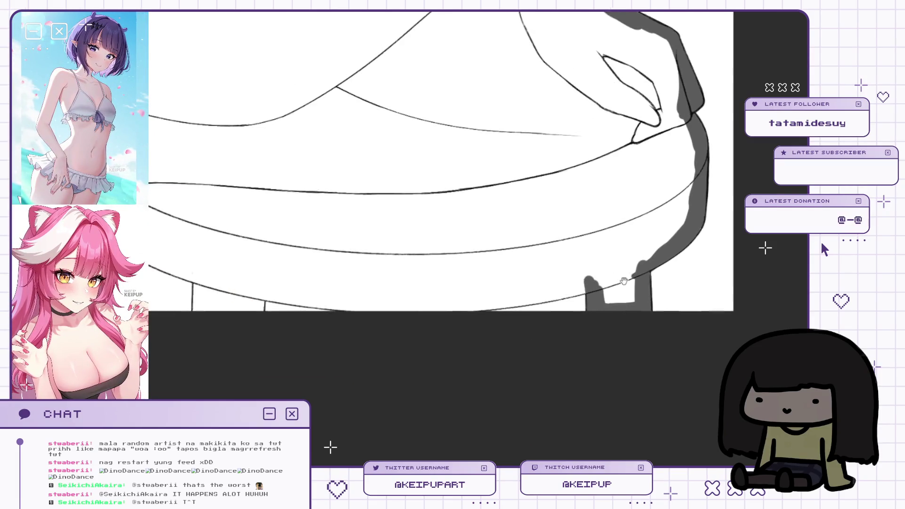
pyautogui.moveTo(428, 304); pyautogui.dragTo(449, 303)
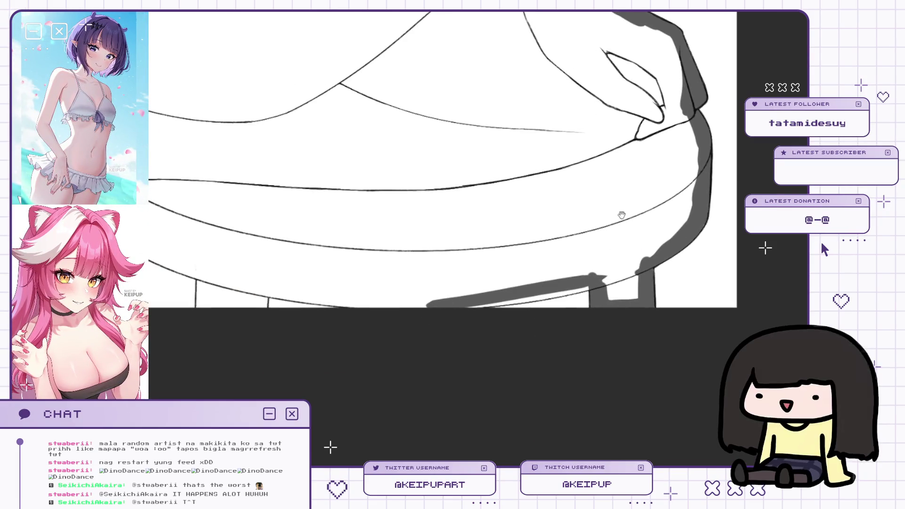
# Pan to the other chair legs, shade another leg and seat edge, then undo that stroke.
pyautogui.moveTo(625, 212); pyautogui.dragTo(646, 240)
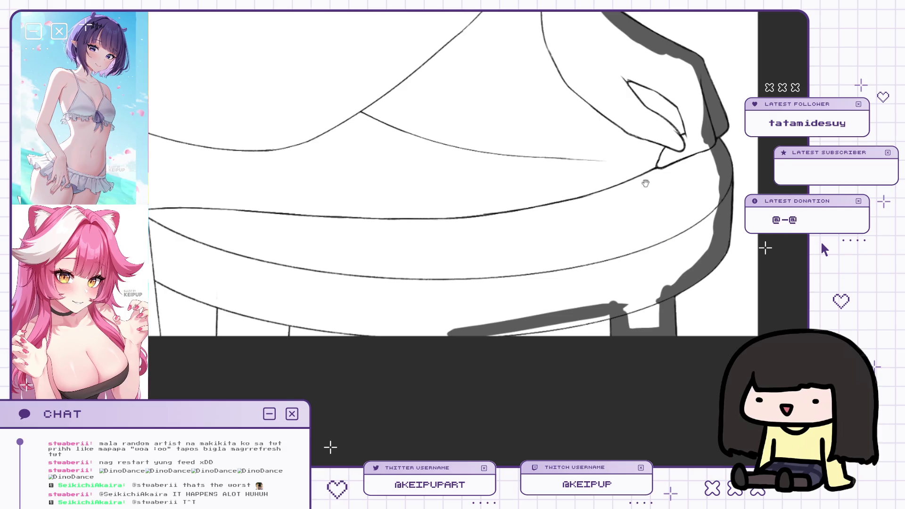
pyautogui.moveTo(645, 183); pyautogui.dragTo(678, 138)
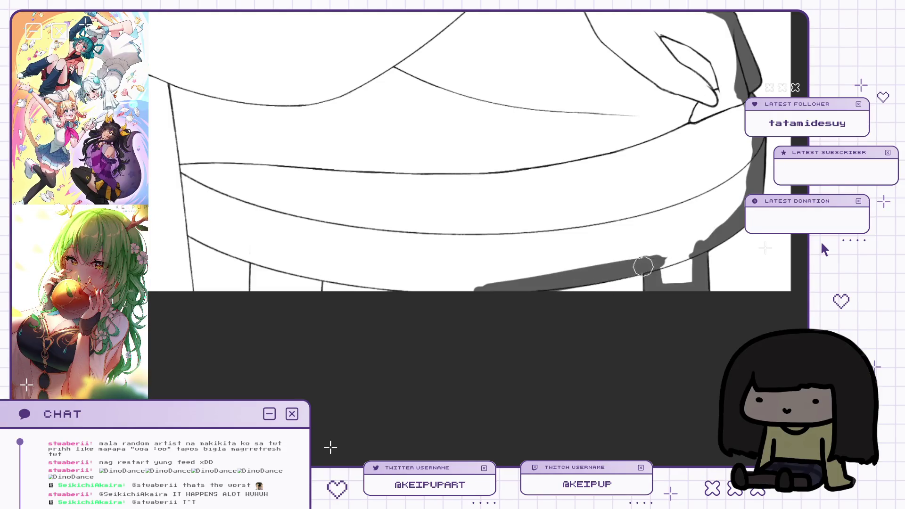
pyautogui.moveTo(674, 250); pyautogui.dragTo(635, 267)
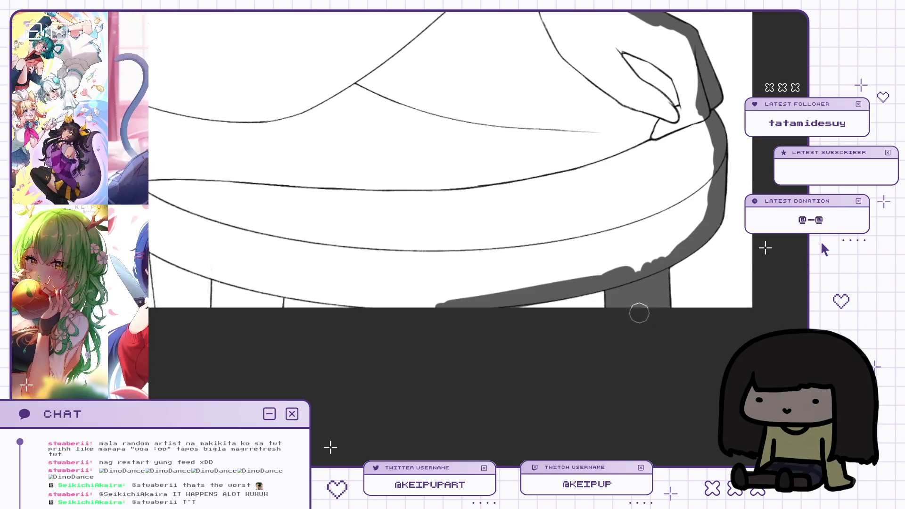
pyautogui.moveTo(629, 251); pyautogui.dragTo(650, 254)
pyautogui.press('m')
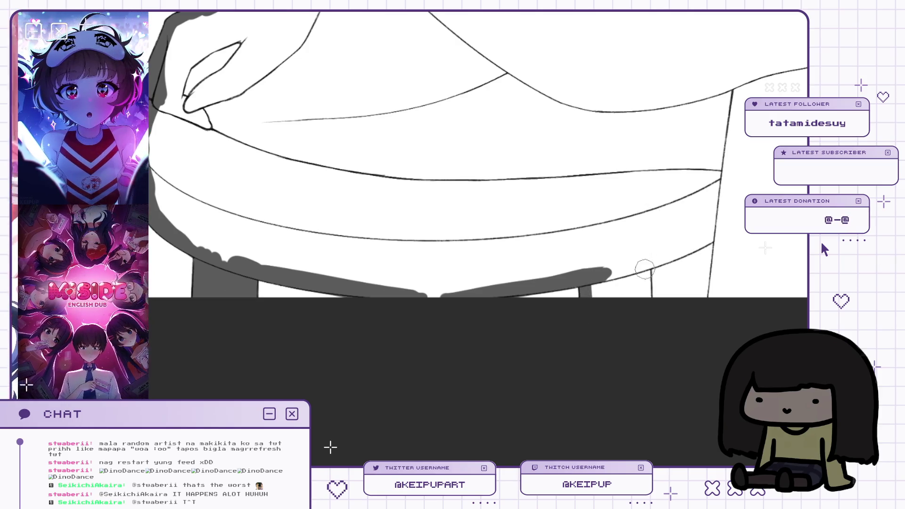
pyautogui.moveTo(643, 257)
pyautogui.mouseDown()
pyautogui.moveTo(646, 297)
pyautogui.moveTo(728, 224)
pyautogui.mouseUp()
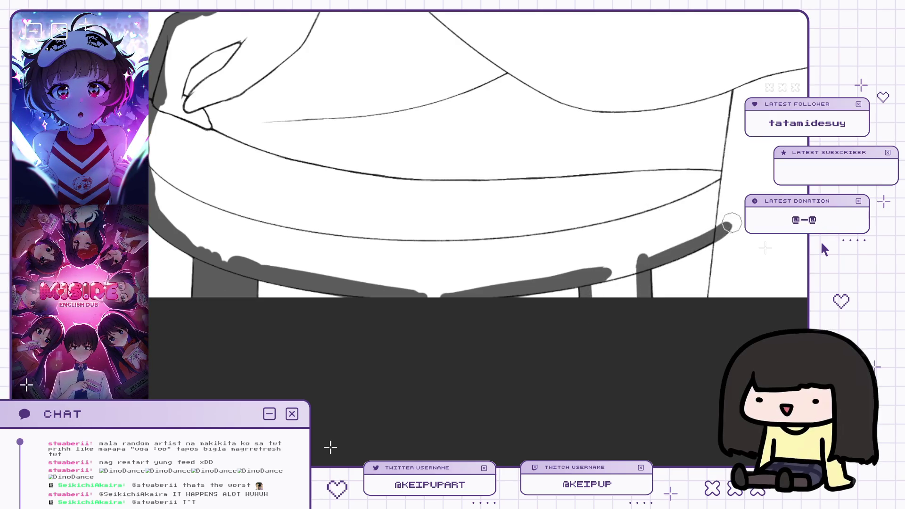
pyautogui.hotkey('ctrl', 'z')
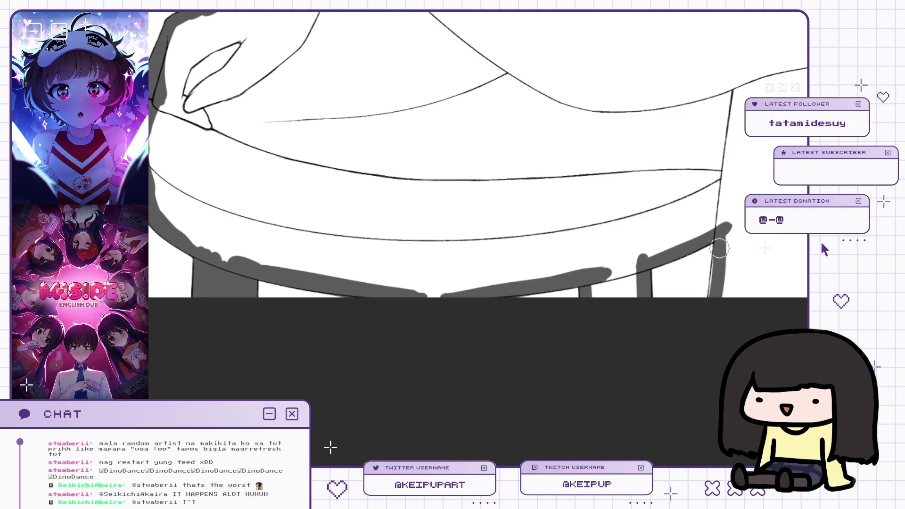
pyautogui.scroll(-5, 490, 218)
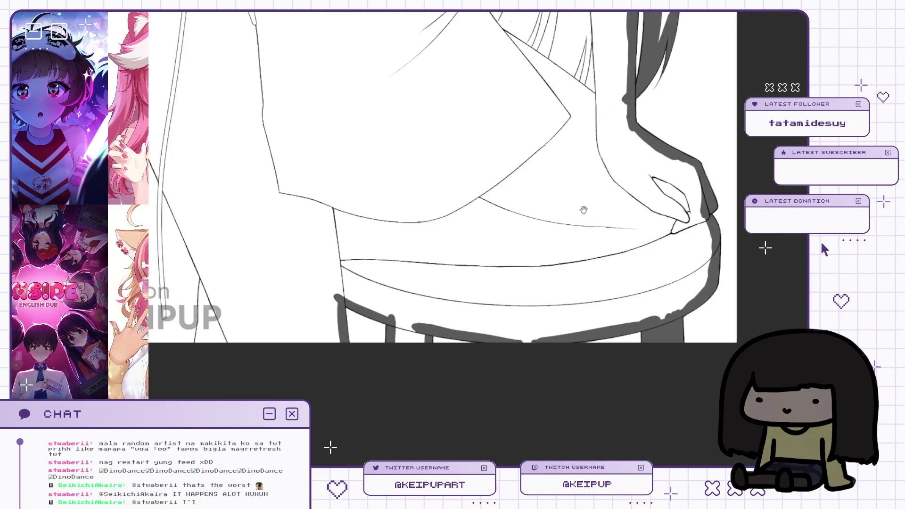
# Add dark strokes by the left chair leg and along the hair's outer edge.
pyautogui.moveTo(583, 209); pyautogui.dragTo(546, 288)
pyautogui.moveTo(343, 343); pyautogui.dragTo(398, 336)
pyautogui.moveTo(329, 323); pyautogui.dragTo(329, 335)
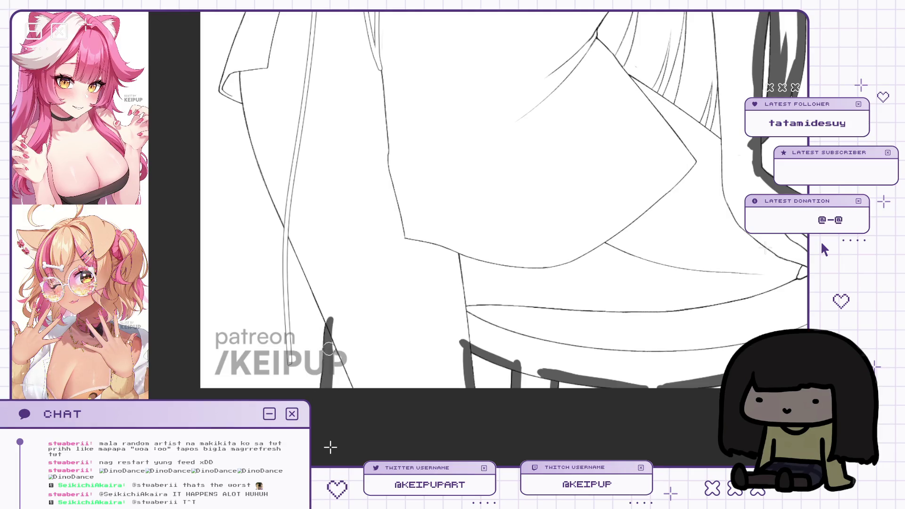
pyautogui.moveTo(378, 292); pyautogui.dragTo(403, 340)
pyautogui.click(565, 301)
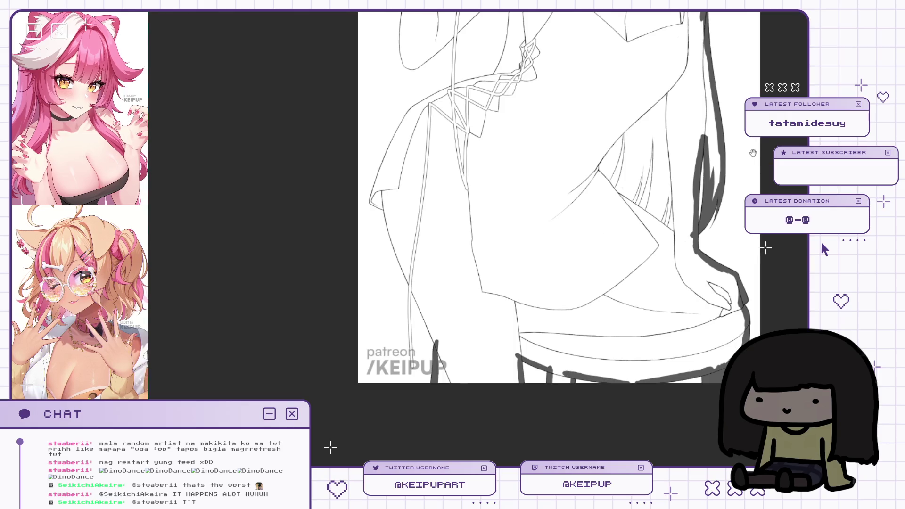
pyautogui.moveTo(626, 273); pyautogui.dragTo(633, 367)
# Mirror the canvas and zoom in and out to check the hair shading.
pyautogui.press('h')
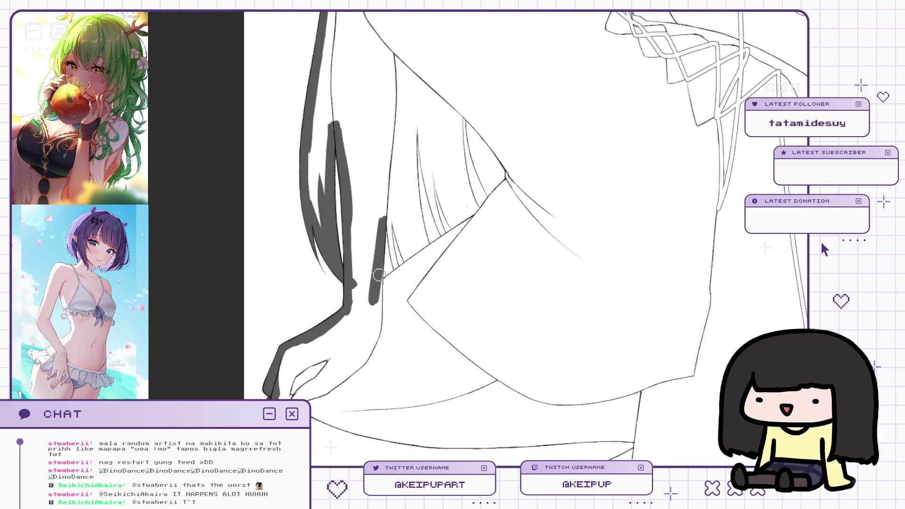
pyautogui.scroll(-2, 396, 280)
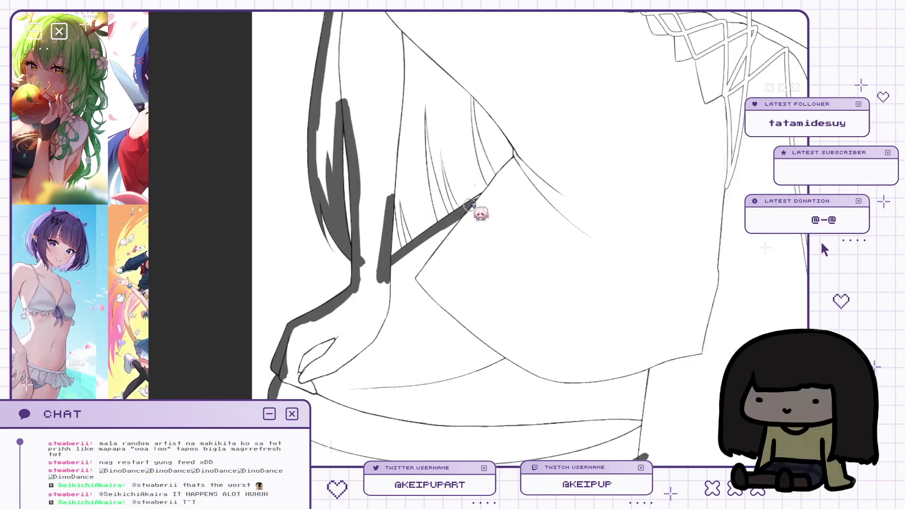
pyautogui.scroll(-3, 497, 202)
pyautogui.press('h')
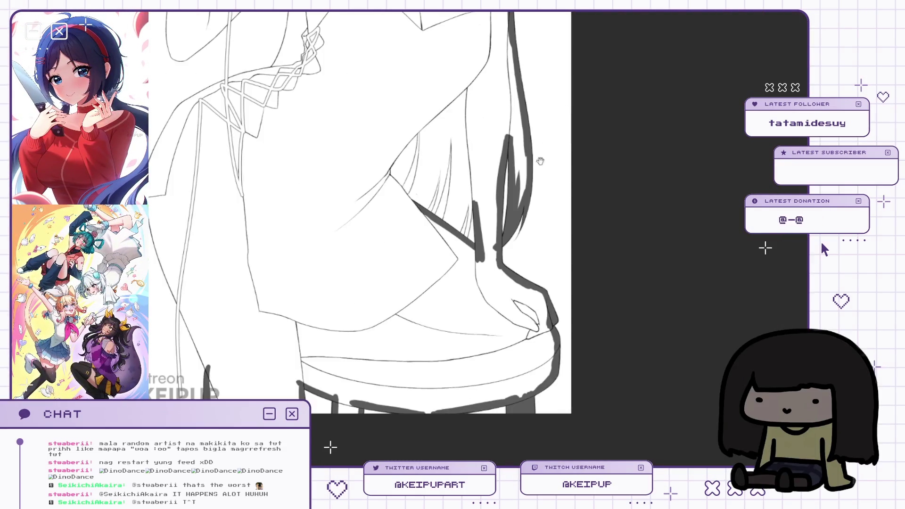
pyautogui.scroll(-1, 565, 252)
pyautogui.scroll(1, 550, 184)
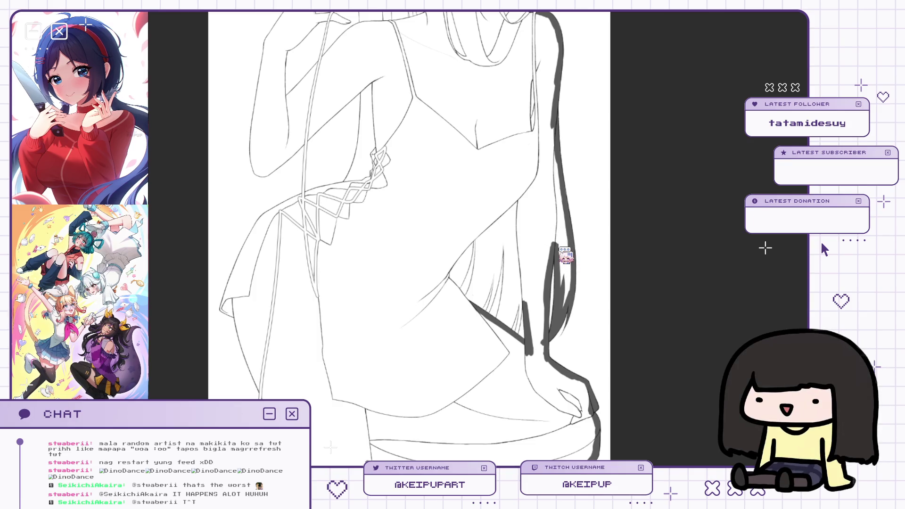
pyautogui.scroll(-2, 562, 243)
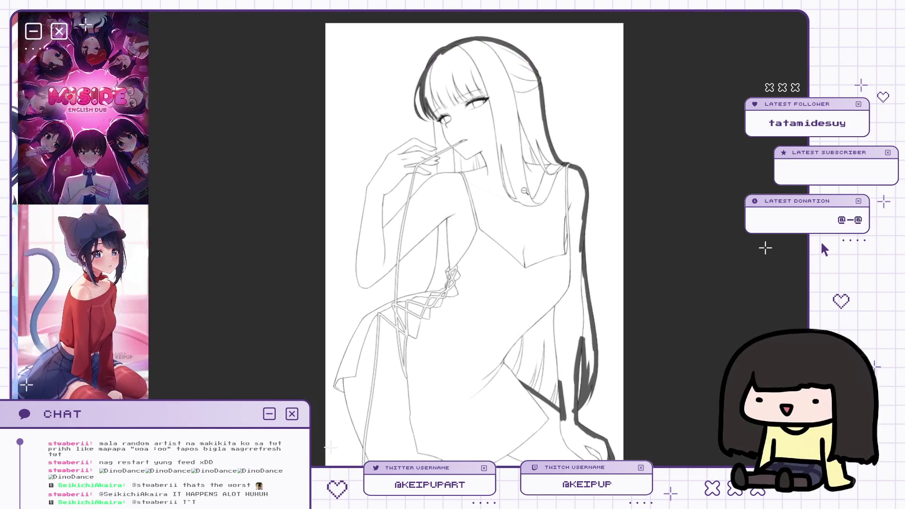
pyautogui.scroll(1, 551, 164)
pyautogui.scroll(-2, 568, 200)
pyautogui.scroll(1, 568, 200)
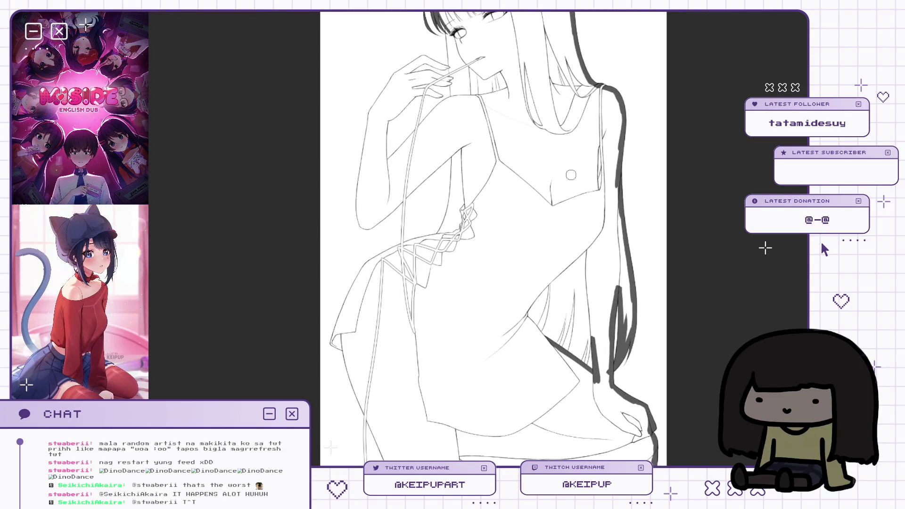
# Draw a wavy test stroke beside the waist, undo it, and zoom back toward the face.
pyautogui.moveTo(601, 251); pyautogui.dragTo(598, 282)
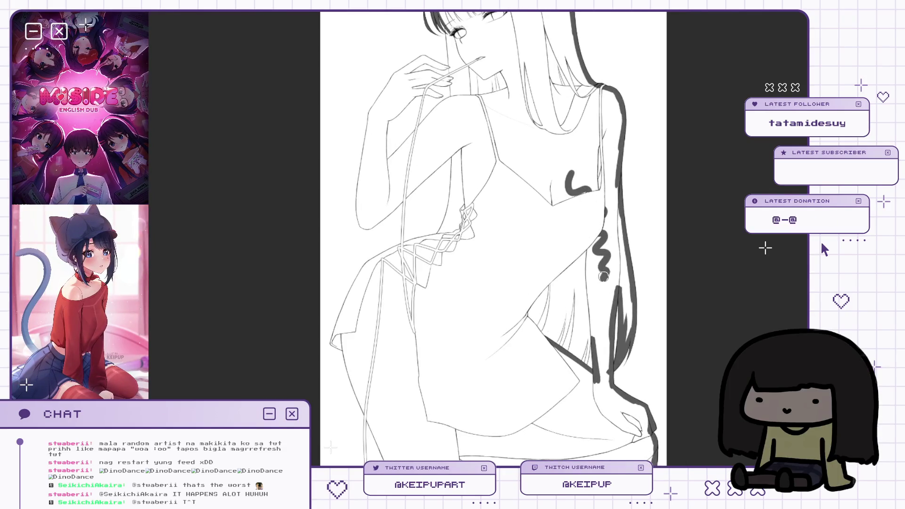
pyautogui.scroll(-2, 602, 251)
pyautogui.hotkey('ctrl', 'z')
pyautogui.hotkey('ctrl', 'z')
pyautogui.hotkey('ctrl', 'z')
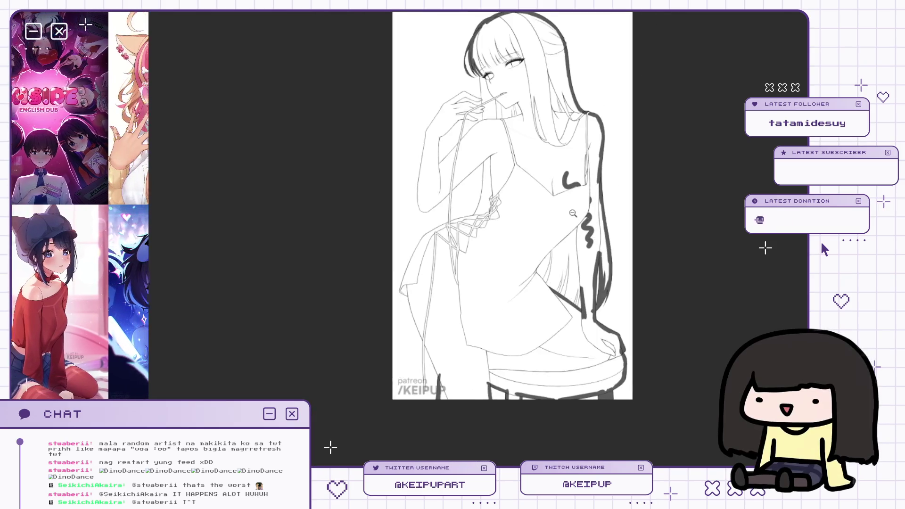
pyautogui.scroll(1, 584, 212)
pyautogui.scroll(4, 570, 173)
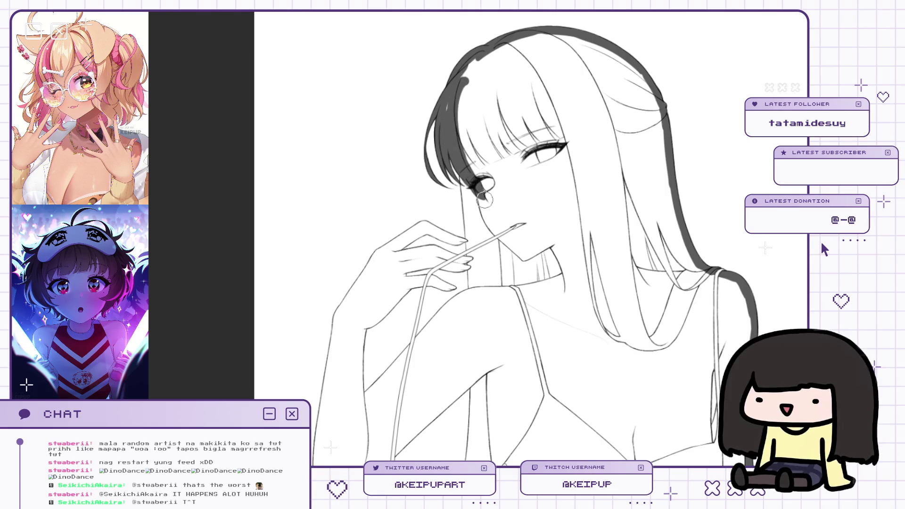
# Paint dark grey strands down the hair beside the eye and mouth, extending past the chin.
pyautogui.moveTo(459, 84); pyautogui.dragTo(473, 186)
pyautogui.scroll(-2, 466, 142)
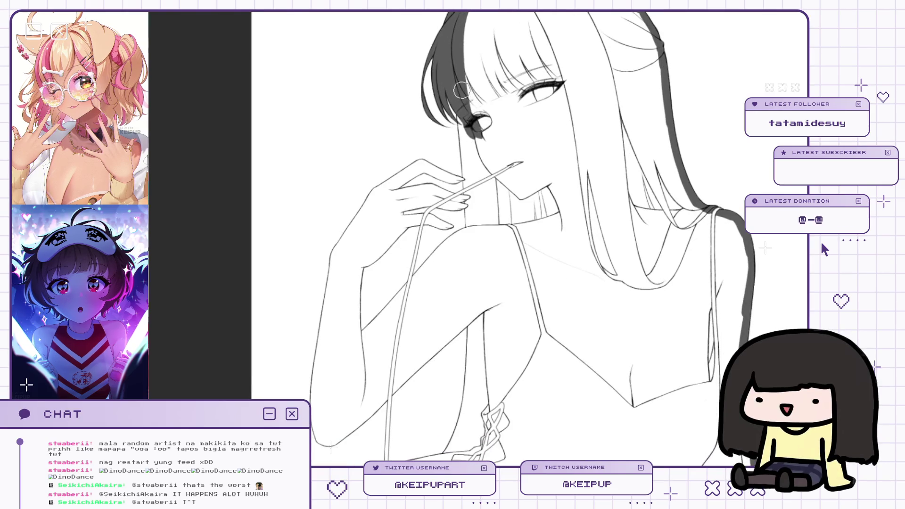
pyautogui.moveTo(461, 120); pyautogui.dragTo(477, 210)
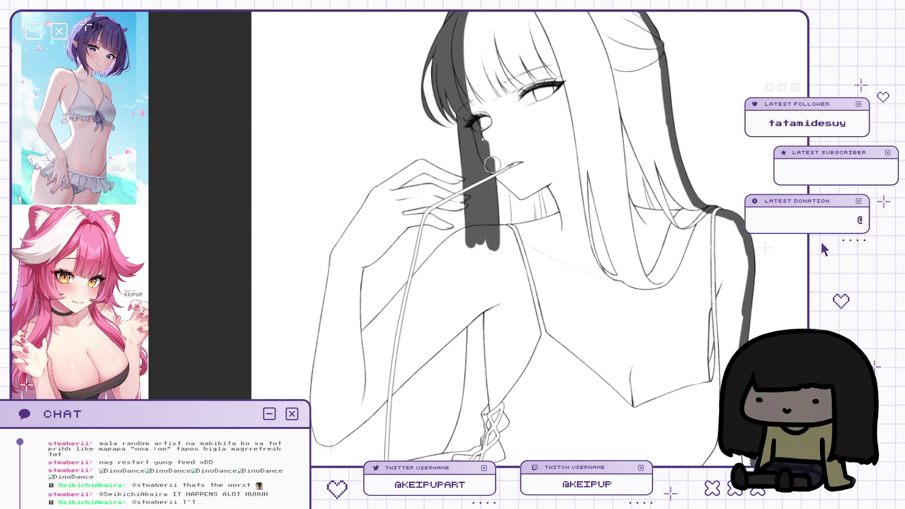
pyautogui.moveTo(505, 139)
pyautogui.mouseDown()
pyautogui.moveTo(424, 165)
pyautogui.moveTo(444, 212)
pyautogui.mouseUp()
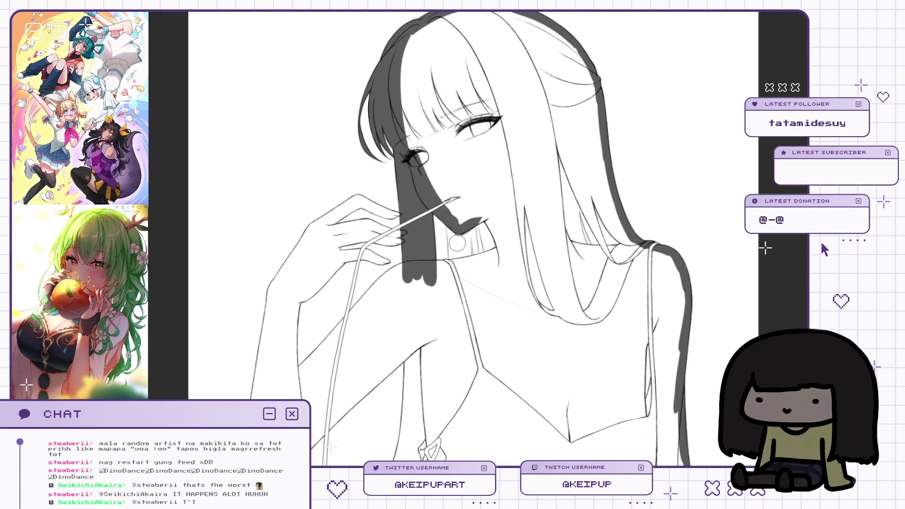
pyautogui.moveTo(489, 215); pyautogui.dragTo(504, 273)
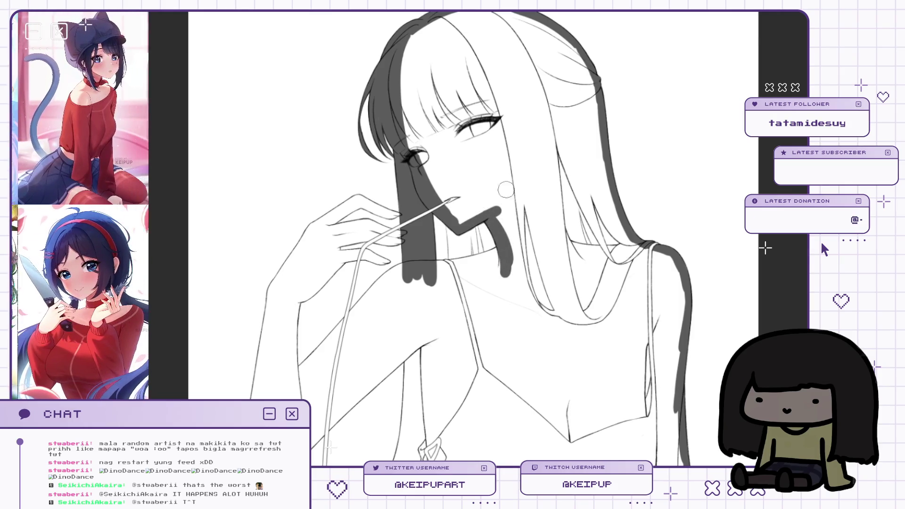
pyautogui.scroll(-3, 581, 171)
pyautogui.scroll(2, 581, 171)
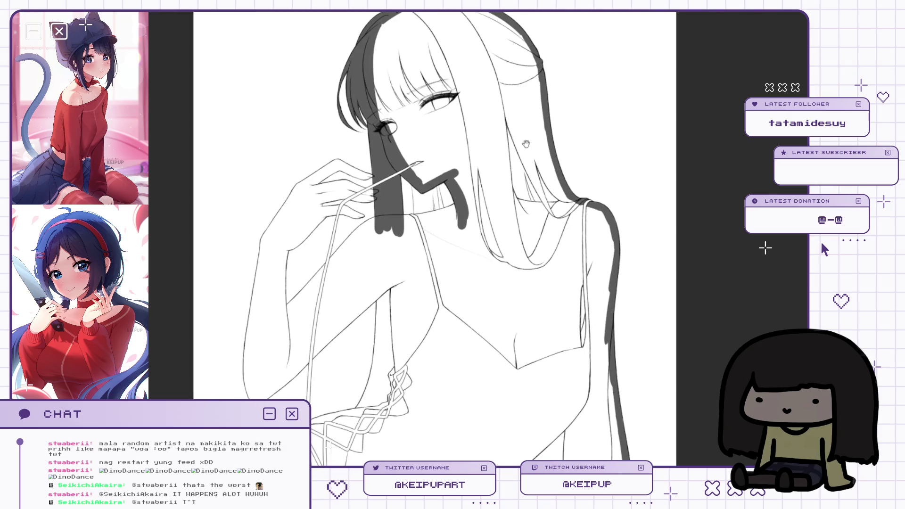
# With the canvas mirrored, redo and lengthen the grey hair strokes downward.
pyautogui.press('h')
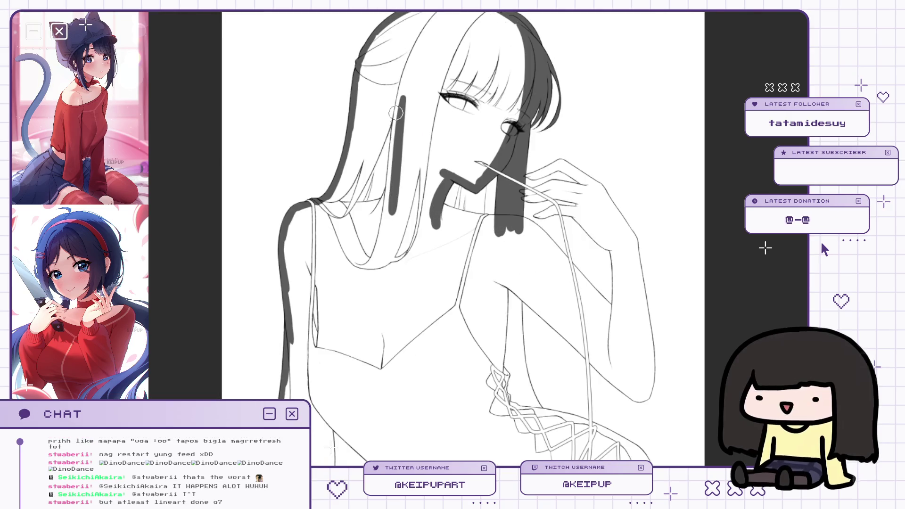
pyautogui.hotkey('ctrl', 'z')
pyautogui.moveTo(403, 99); pyautogui.dragTo(384, 235)
pyautogui.moveTo(379, 198); pyautogui.dragTo(377, 243)
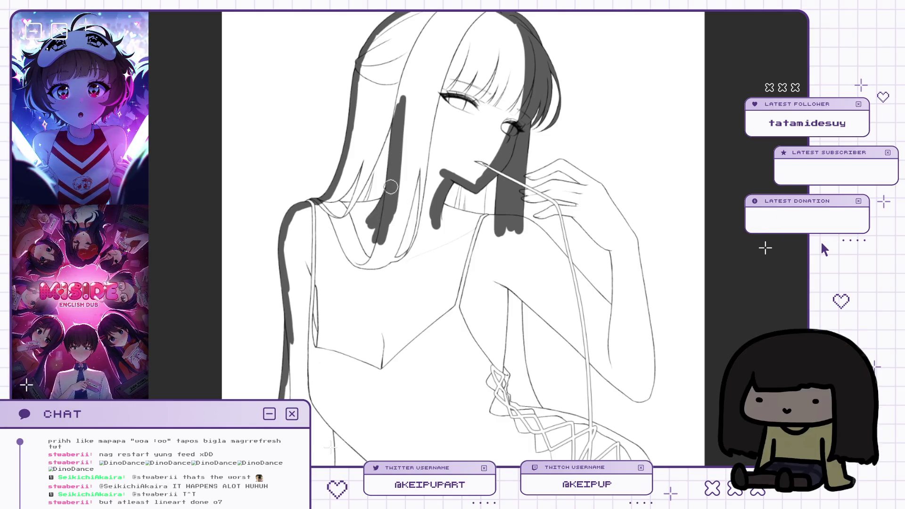
pyautogui.moveTo(371, 219)
pyautogui.mouseDown()
pyautogui.moveTo(421, 212)
pyautogui.moveTo(385, 198)
pyautogui.mouseUp()
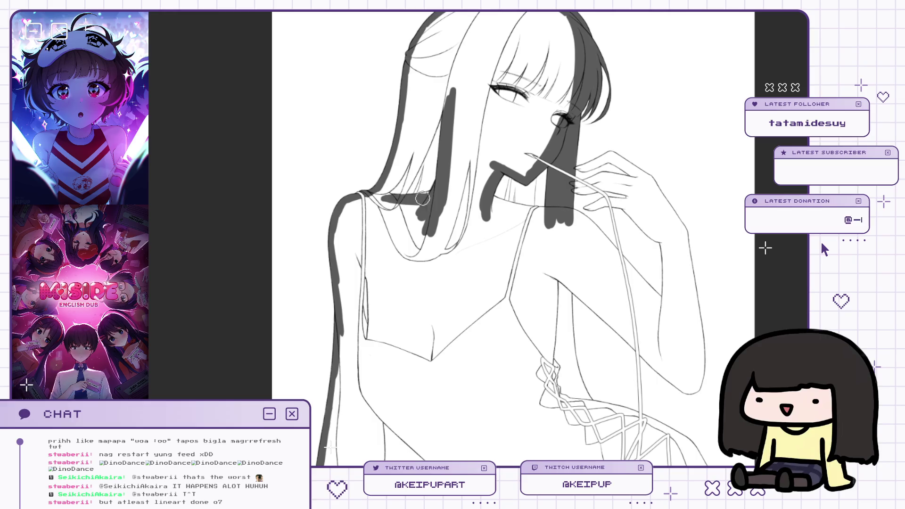
pyautogui.scroll(2, 441, 192)
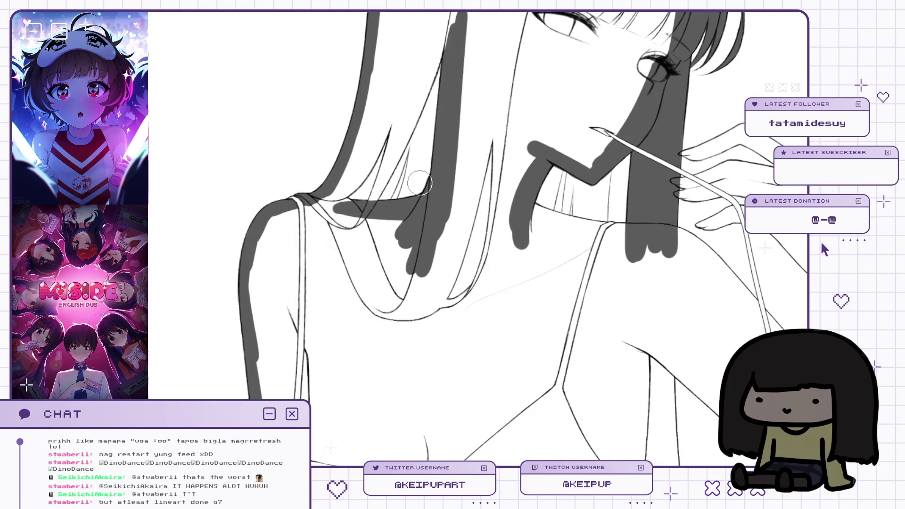
pyautogui.scroll(-1, 405, 192)
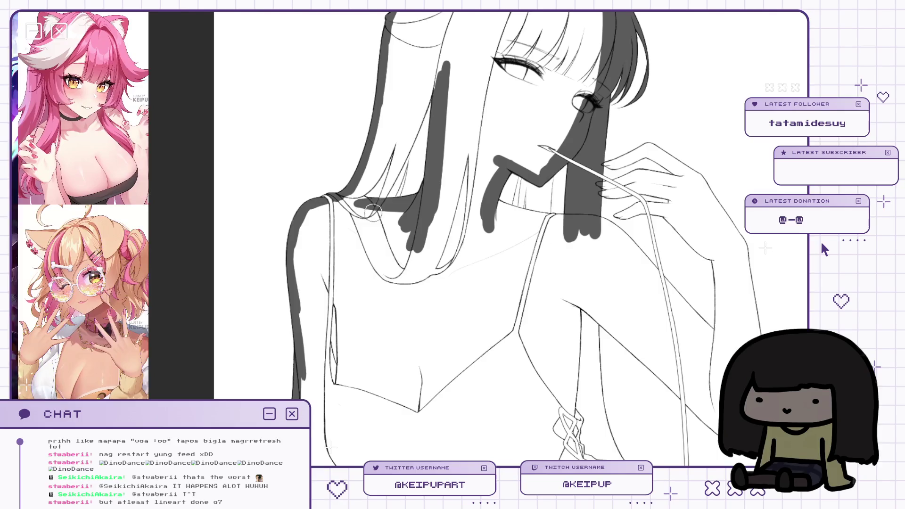
# Shade the left hair strand grey with several strokes.
pyautogui.moveTo(410, 125)
pyautogui.mouseDown()
pyautogui.moveTo(391, 181)
pyautogui.moveTo(395, 169)
pyautogui.mouseUp()
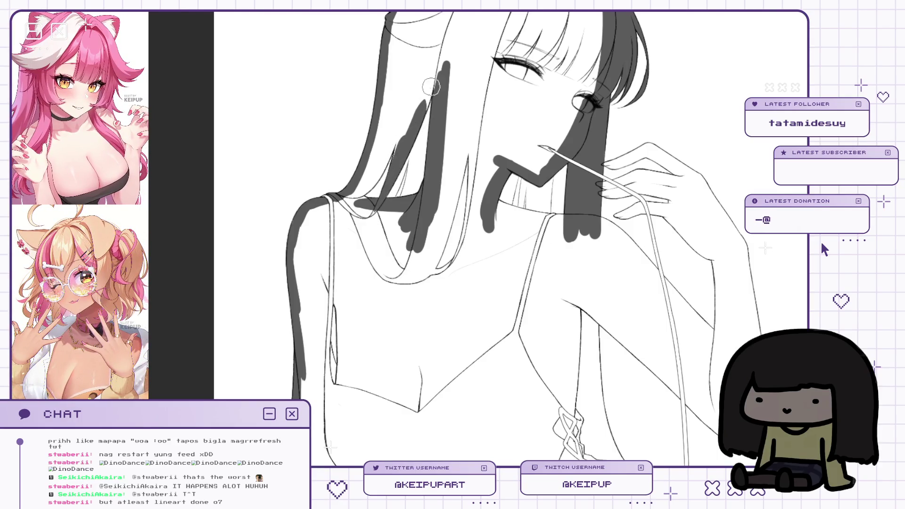
pyautogui.moveTo(407, 134); pyautogui.dragTo(404, 166)
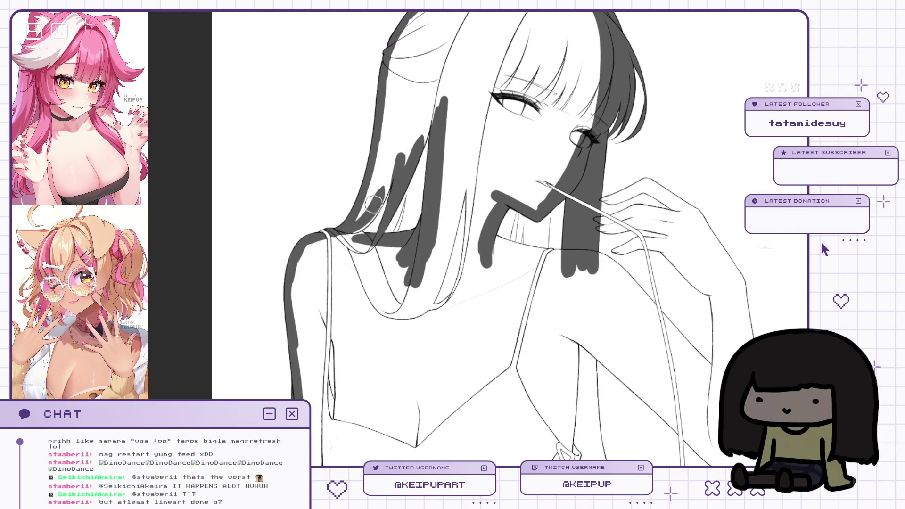
pyautogui.moveTo(384, 184); pyautogui.dragTo(358, 221)
pyautogui.moveTo(400, 142); pyautogui.dragTo(361, 214)
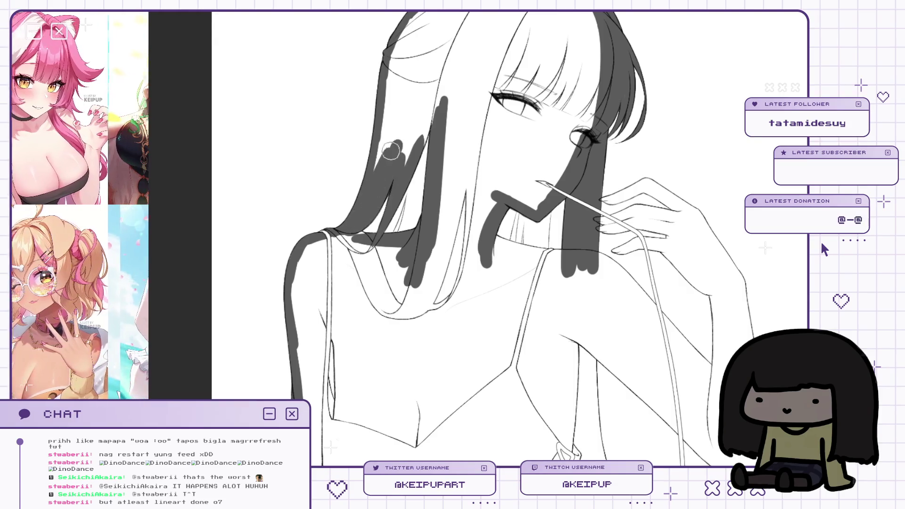
pyautogui.scroll(2, 399, 188)
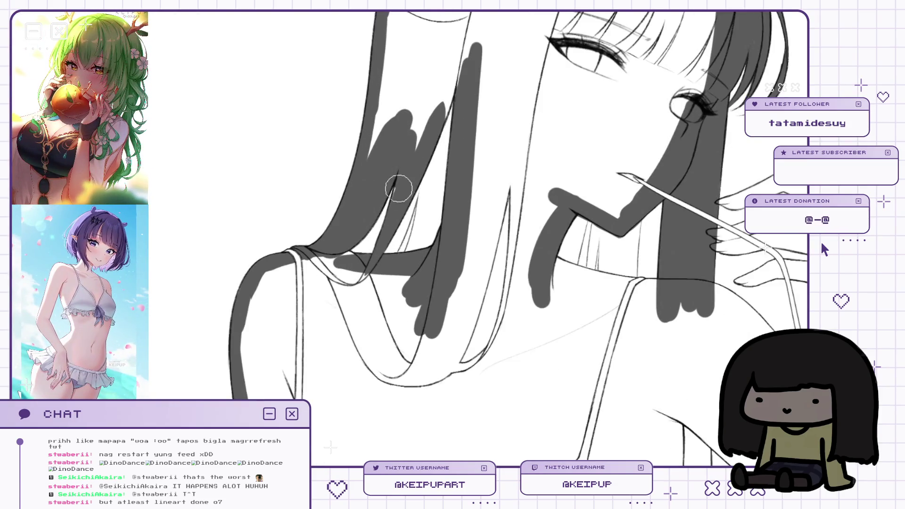
pyautogui.scroll(-2, 408, 185)
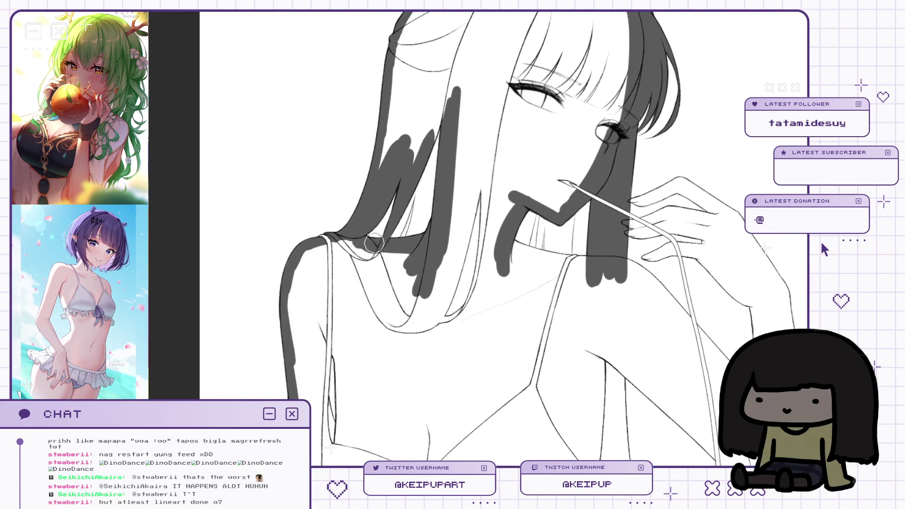
# Flip the canvas back to normal and paint a dark band across the neckline.
pyautogui.moveTo(427, 137)
pyautogui.mouseDown()
pyautogui.moveTo(409, 197)
pyautogui.moveTo(428, 144)
pyautogui.moveTo(422, 169)
pyautogui.mouseUp()
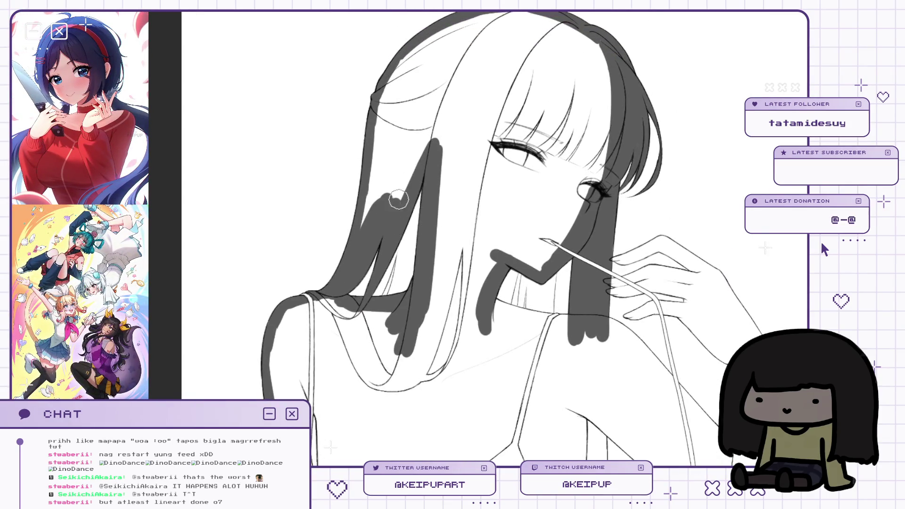
pyautogui.press('m')
pyautogui.moveTo(513, 188)
pyautogui.mouseDown()
pyautogui.moveTo(492, 141)
pyautogui.moveTo(499, 109)
pyautogui.moveTo(523, 94)
pyautogui.mouseUp()
pyautogui.moveTo(413, 151); pyautogui.dragTo(532, 146)
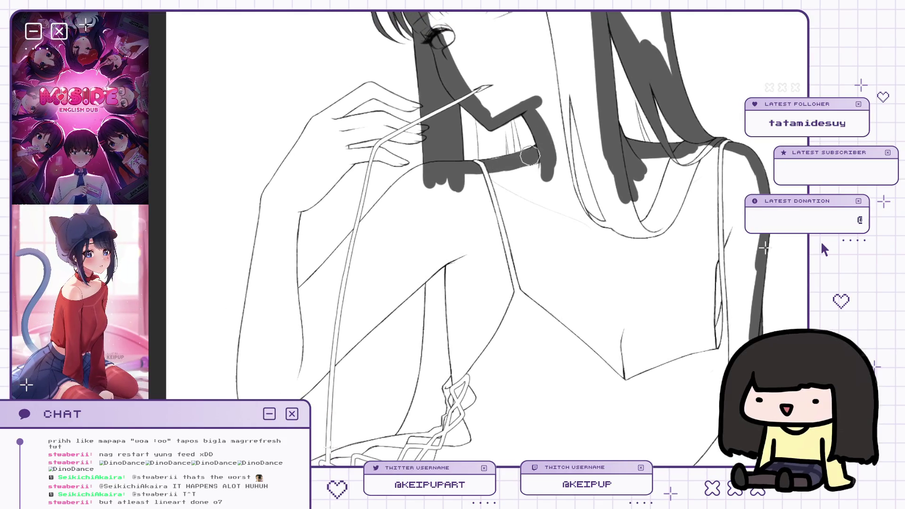
# Paint dark strokes down the dress strap and up toward the hand.
pyautogui.moveTo(550, 144)
pyautogui.mouseDown()
pyautogui.moveTo(471, 101)
pyautogui.moveTo(450, 117)
pyautogui.moveTo(475, 119)
pyautogui.mouseUp()
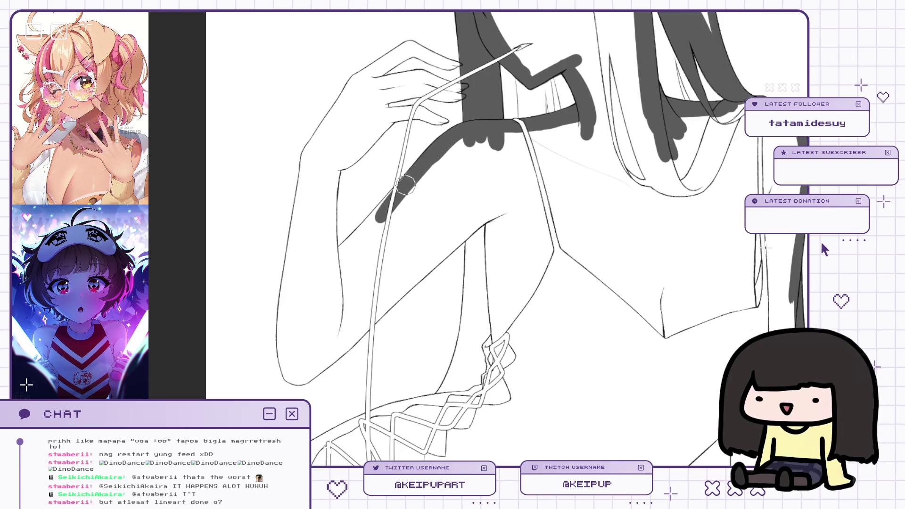
pyautogui.moveTo(379, 213)
pyautogui.mouseDown()
pyautogui.moveTo(348, 247)
pyautogui.moveTo(376, 216)
pyautogui.mouseUp()
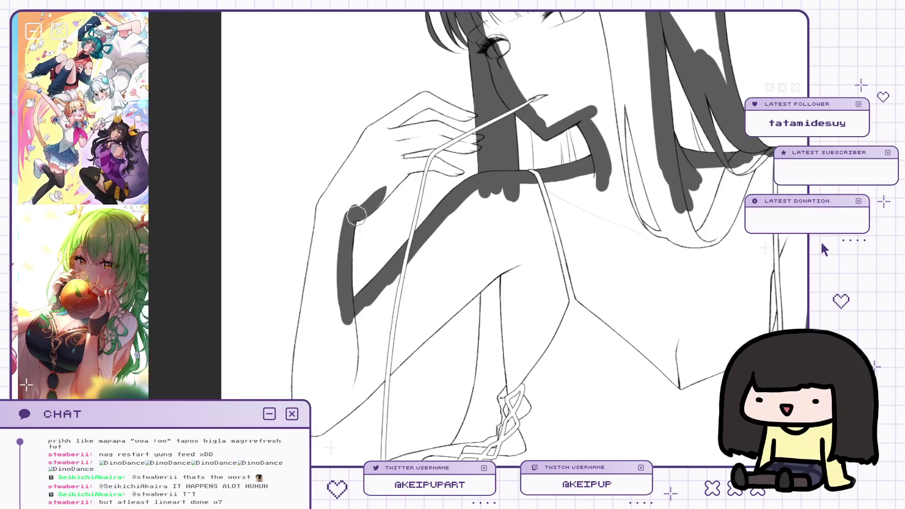
pyautogui.moveTo(350, 214); pyautogui.dragTo(410, 161)
pyautogui.scroll(1, 410, 167)
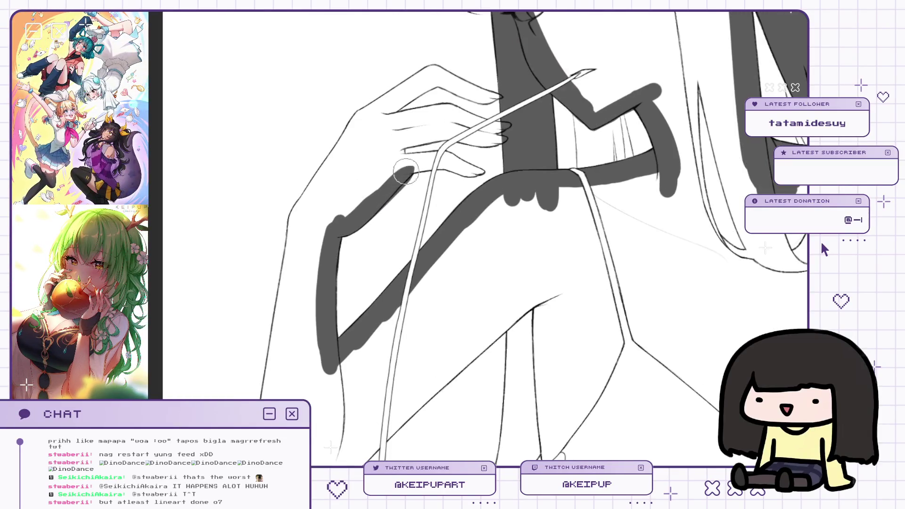
pyautogui.press('h')
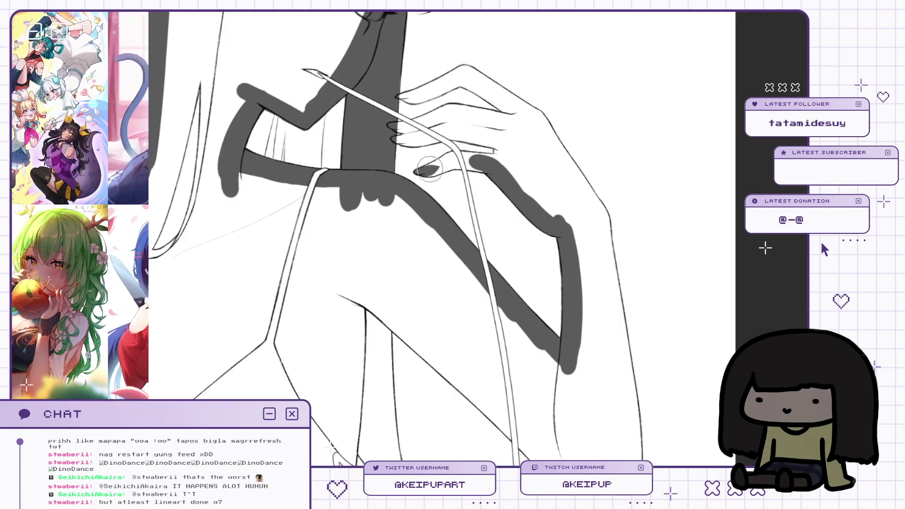
# Fill the thumb, hand and upper fingers with grey, flipping the canvas to check.
pyautogui.moveTo(448, 162); pyautogui.dragTo(428, 171)
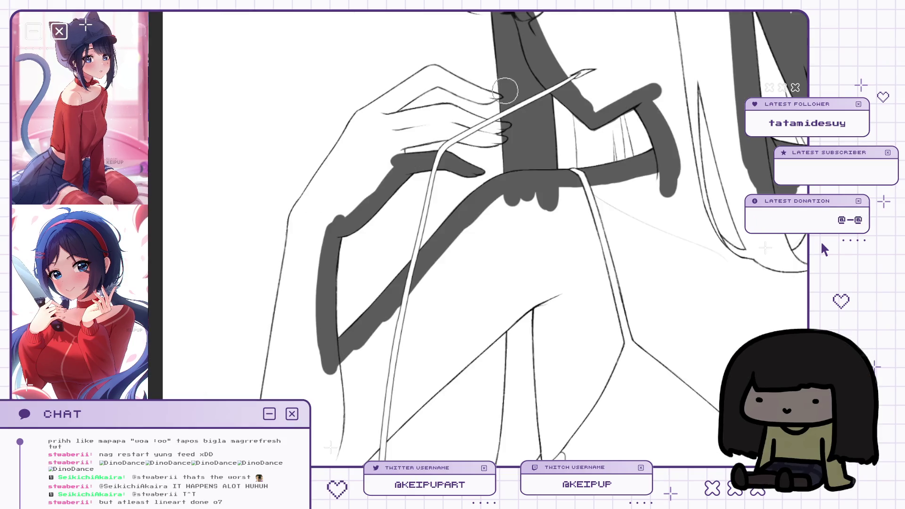
pyautogui.press('h')
pyautogui.moveTo(405, 157)
pyautogui.mouseDown()
pyautogui.moveTo(402, 170)
pyautogui.moveTo(452, 134)
pyautogui.mouseUp()
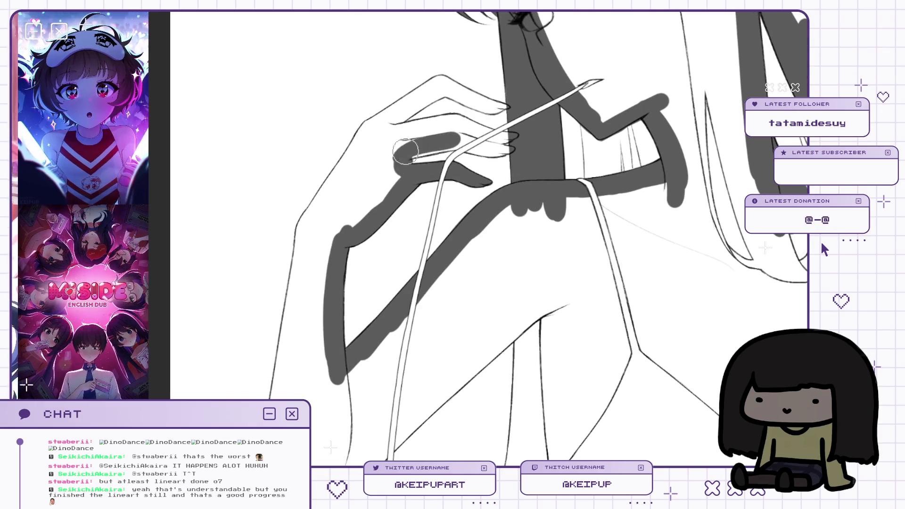
pyautogui.press('h')
pyautogui.press('Tab')
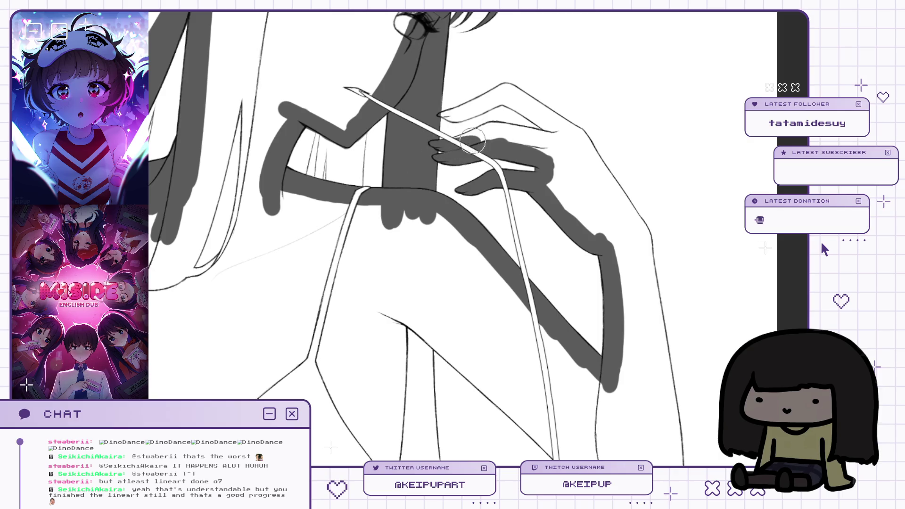
pyautogui.moveTo(473, 138); pyautogui.dragTo(471, 137)
pyautogui.press('h')
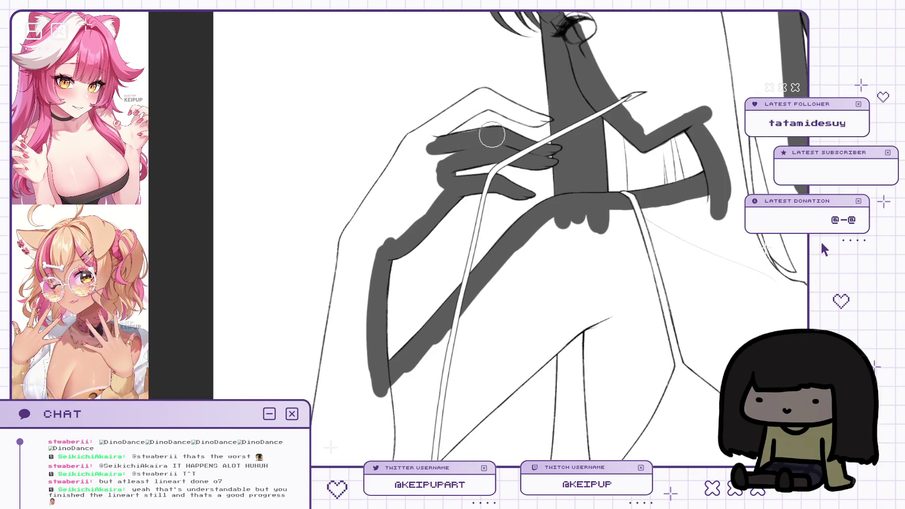
pyautogui.press('h')
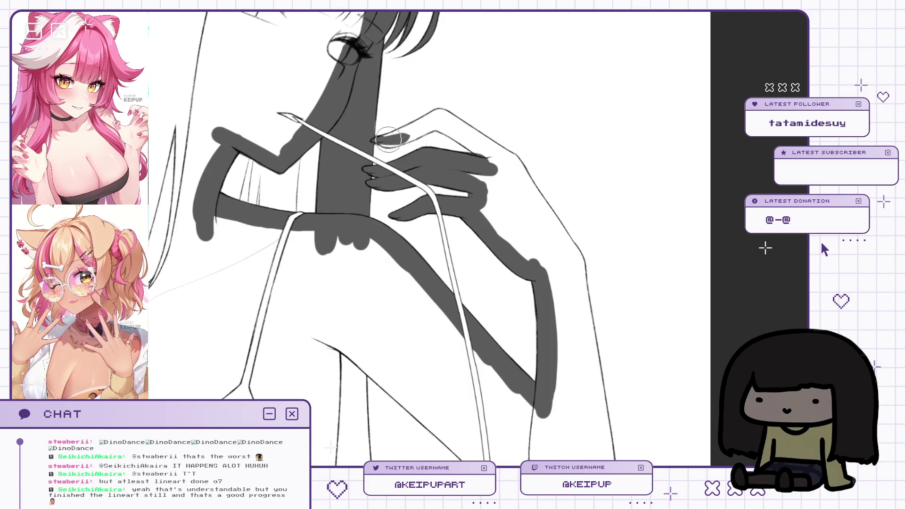
pyautogui.moveTo(388, 138); pyautogui.dragTo(432, 123)
pyautogui.press('h')
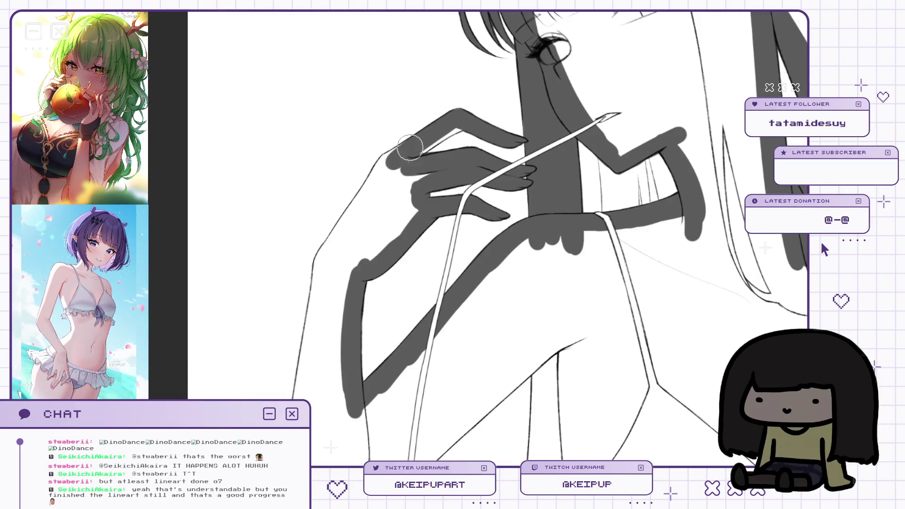
pyautogui.moveTo(410, 152)
pyautogui.mouseDown()
pyautogui.moveTo(456, 117)
pyautogui.moveTo(406, 149)
pyautogui.mouseUp()
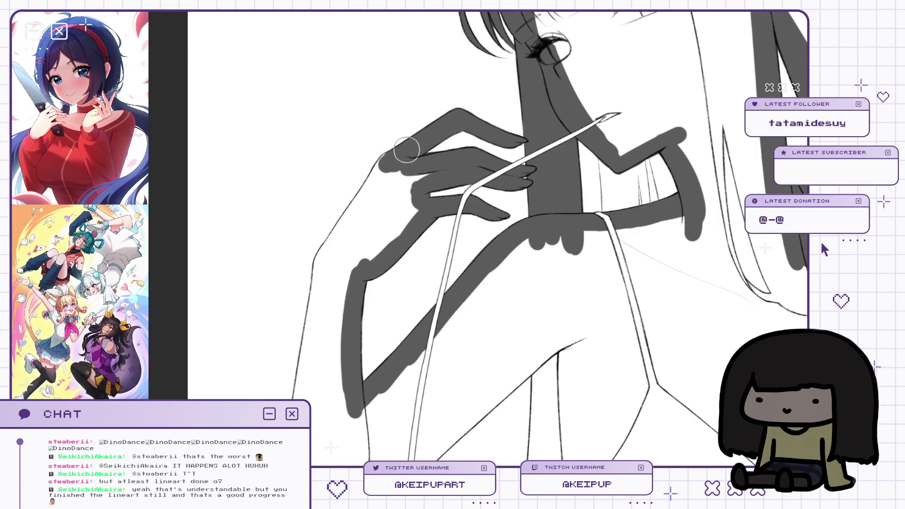
pyautogui.moveTo(382, 189); pyautogui.dragTo(403, 102)
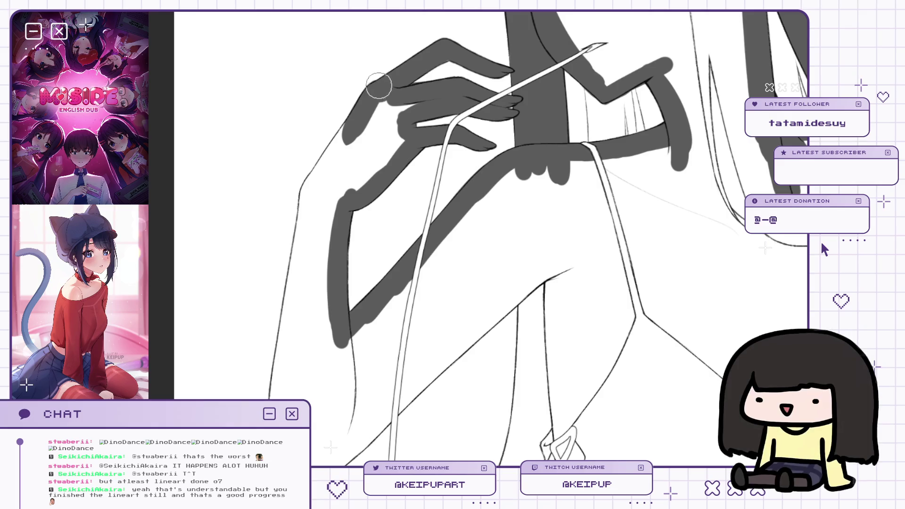
# Shade the hand's left and right edges with thick grey strokes.
pyautogui.moveTo(369, 97); pyautogui.dragTo(308, 193)
pyautogui.moveTo(346, 136); pyautogui.dragTo(306, 188)
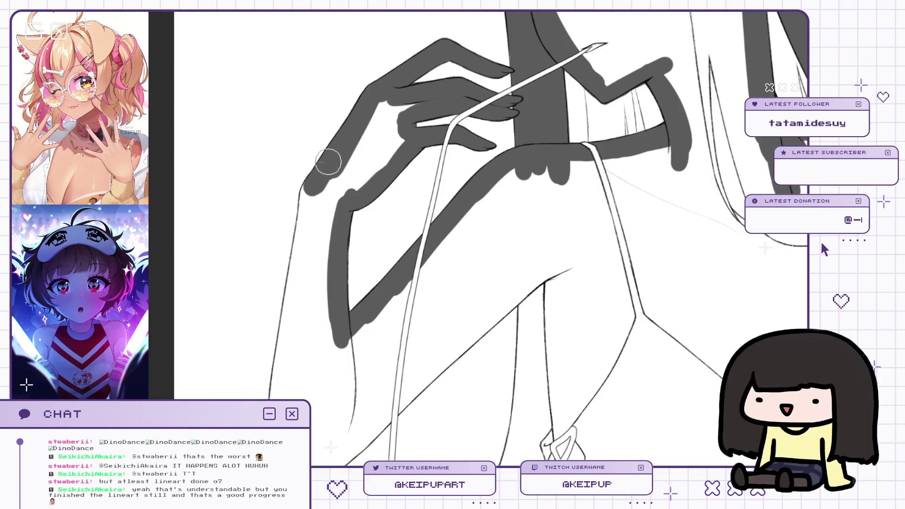
pyautogui.moveTo(335, 151); pyautogui.dragTo(307, 212)
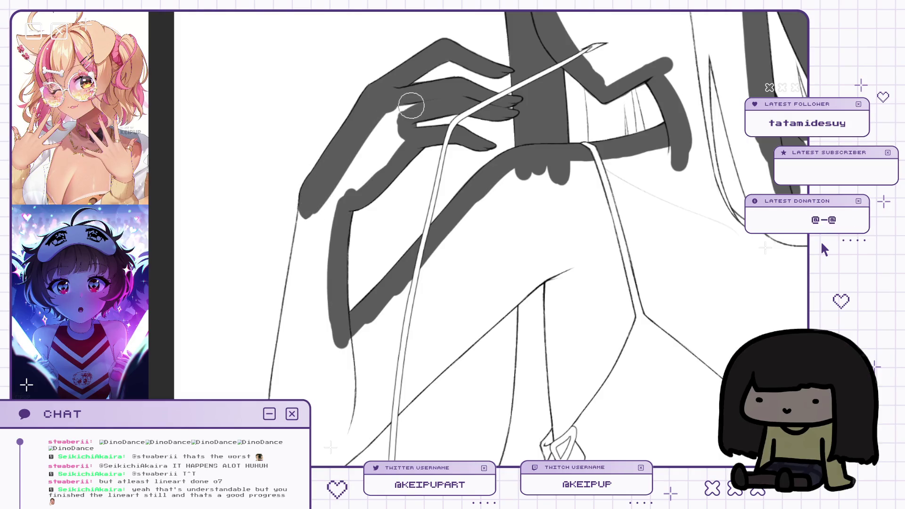
pyautogui.press('h')
pyautogui.moveTo(511, 128)
pyautogui.mouseDown()
pyautogui.moveTo(523, 155)
pyautogui.moveTo(518, 126)
pyautogui.moveTo(539, 186)
pyautogui.moveTo(583, 230)
pyautogui.mouseUp()
# Add grey strokes along the hand's edge and up the thigh outline.
pyautogui.press('h')
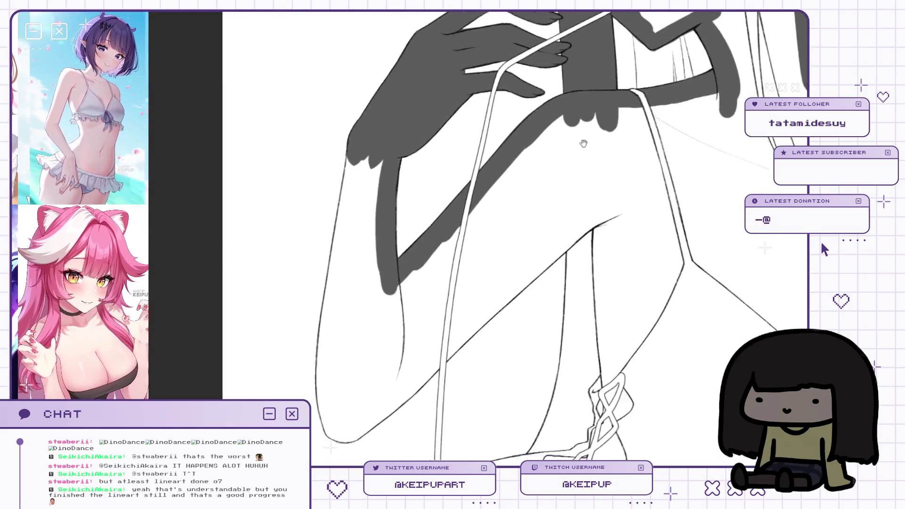
pyautogui.moveTo(400, 174); pyautogui.dragTo(404, 89)
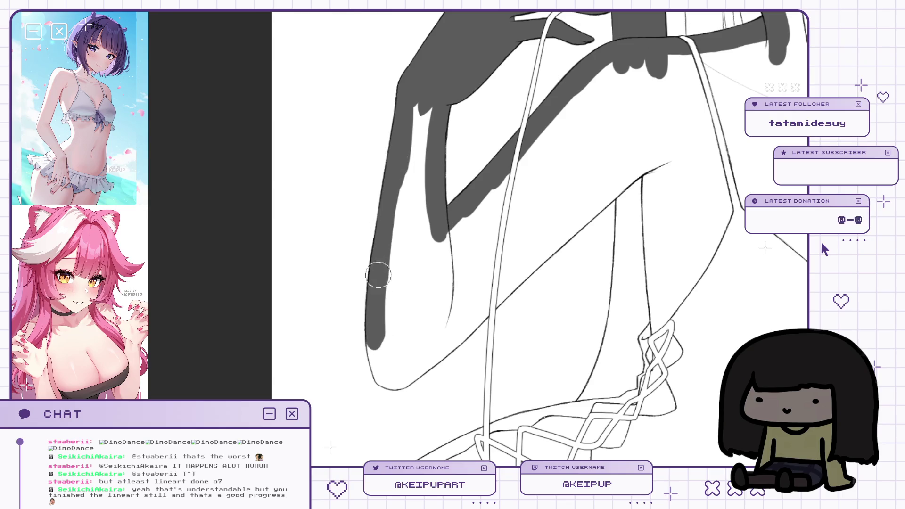
pyautogui.scroll(-2, 377, 325)
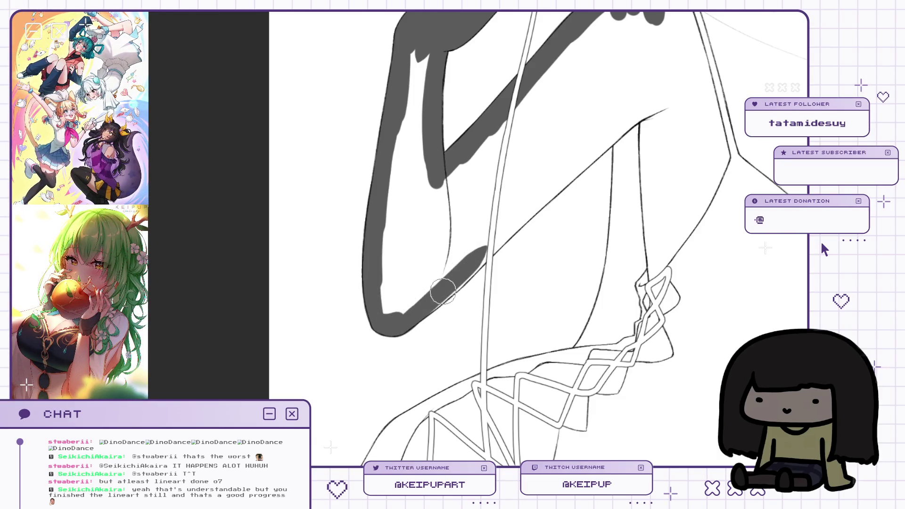
pyautogui.scroll(2, 497, 240)
pyautogui.moveTo(381, 302); pyautogui.dragTo(452, 215)
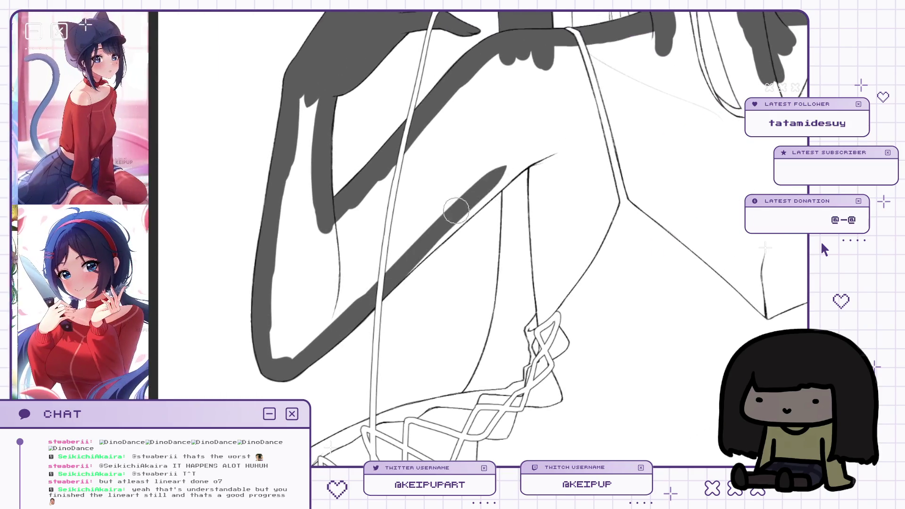
pyautogui.moveTo(387, 289); pyautogui.dragTo(524, 158)
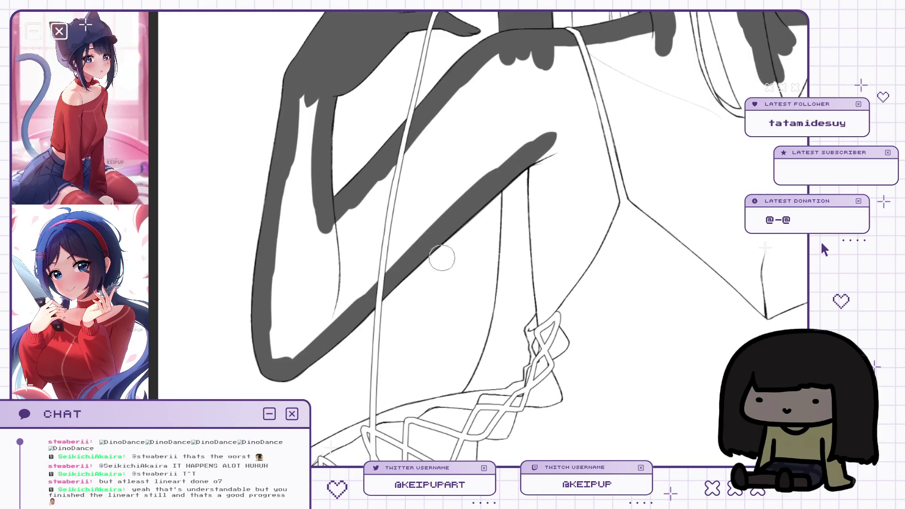
# Extend the grey stroke along the arm and taper it down toward the lacing.
pyautogui.moveTo(497, 211); pyautogui.dragTo(503, 169)
pyautogui.moveTo(542, 110); pyautogui.dragTo(584, 97)
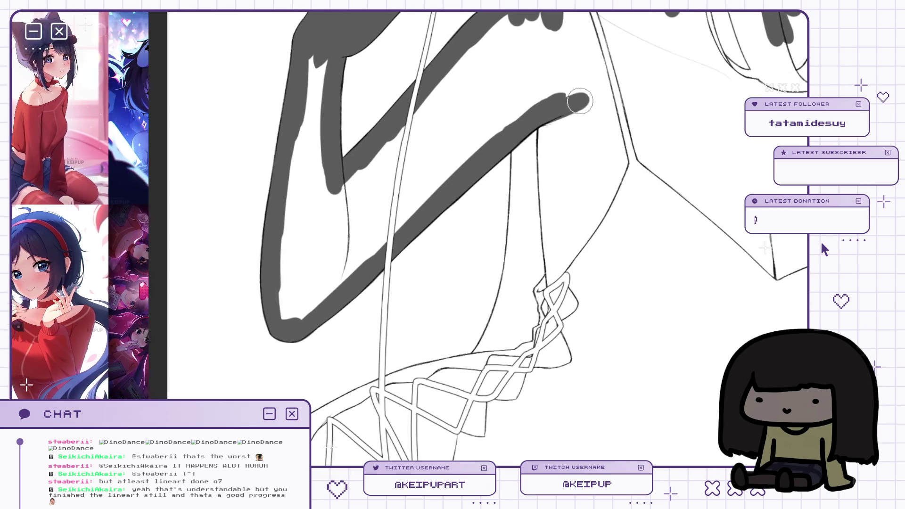
pyautogui.moveTo(562, 127)
pyautogui.mouseDown()
pyautogui.moveTo(520, 102)
pyautogui.moveTo(507, 198)
pyautogui.mouseUp()
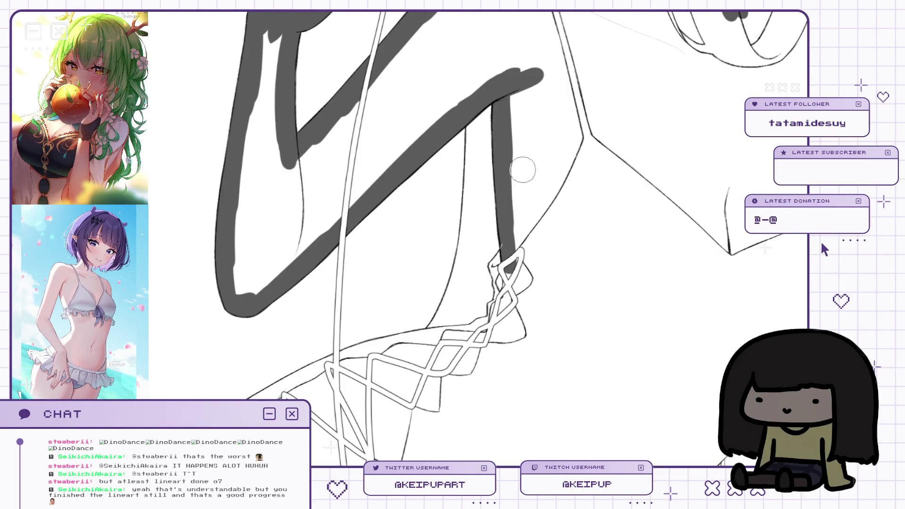
pyautogui.moveTo(523, 169); pyautogui.dragTo(561, 215)
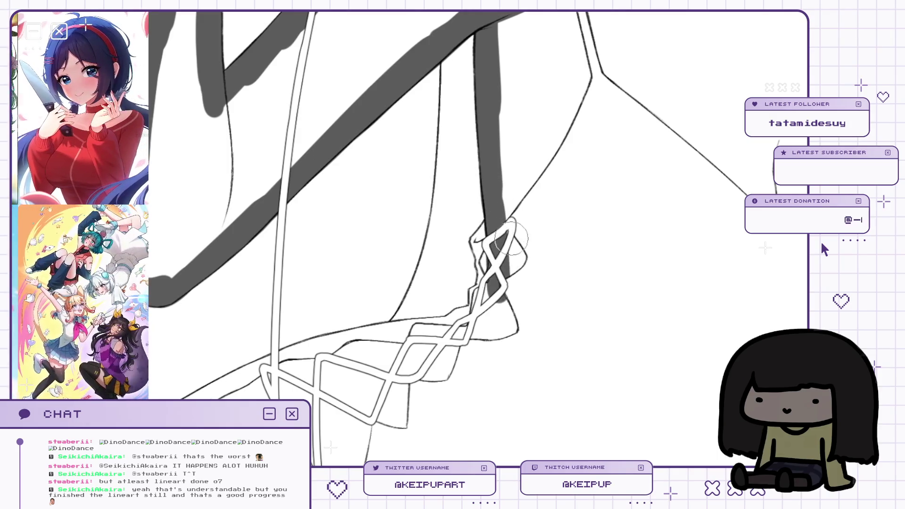
pyautogui.scroll(-2, 507, 256)
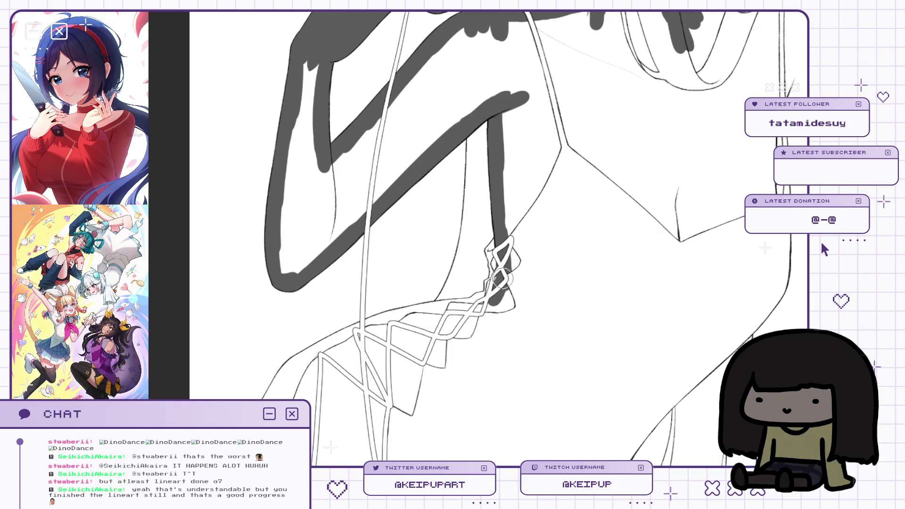
pyautogui.scroll(-3, 506, 298)
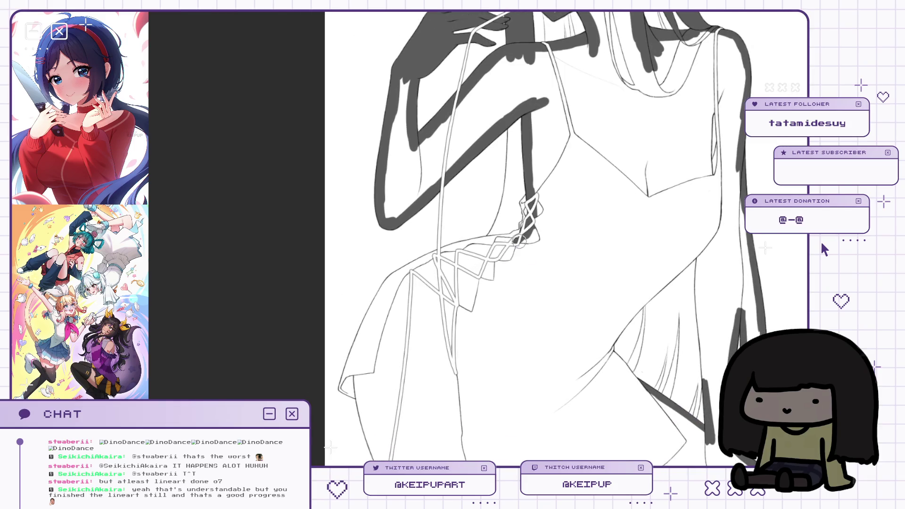
# Paint grey strokes below the lacing and along the lower-left leg edge.
pyautogui.moveTo(506, 240)
pyautogui.mouseDown()
pyautogui.moveTo(424, 266)
pyautogui.moveTo(398, 292)
pyautogui.mouseUp()
pyautogui.moveTo(358, 368)
pyautogui.mouseDown()
pyautogui.moveTo(377, 422)
pyautogui.moveTo(405, 307)
pyautogui.mouseUp()
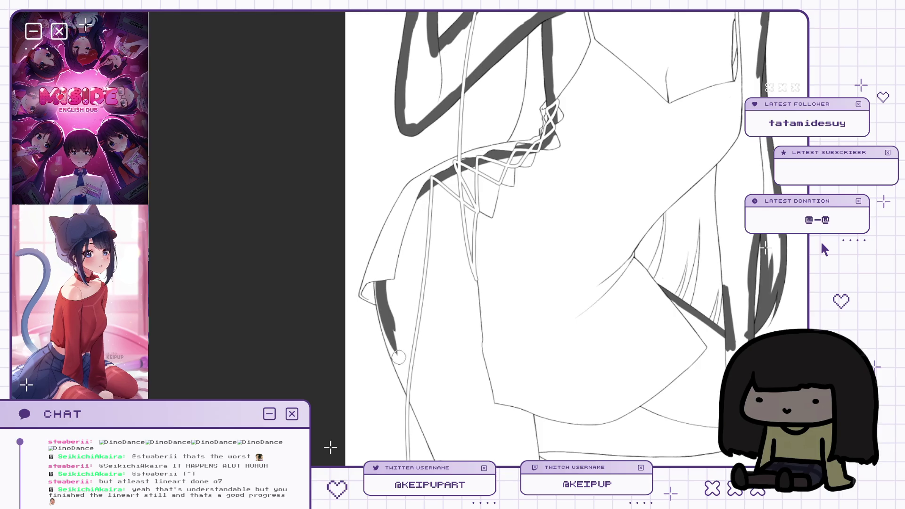
pyautogui.moveTo(376, 283); pyautogui.dragTo(397, 360)
pyautogui.hotkey('ctrl', 'z')
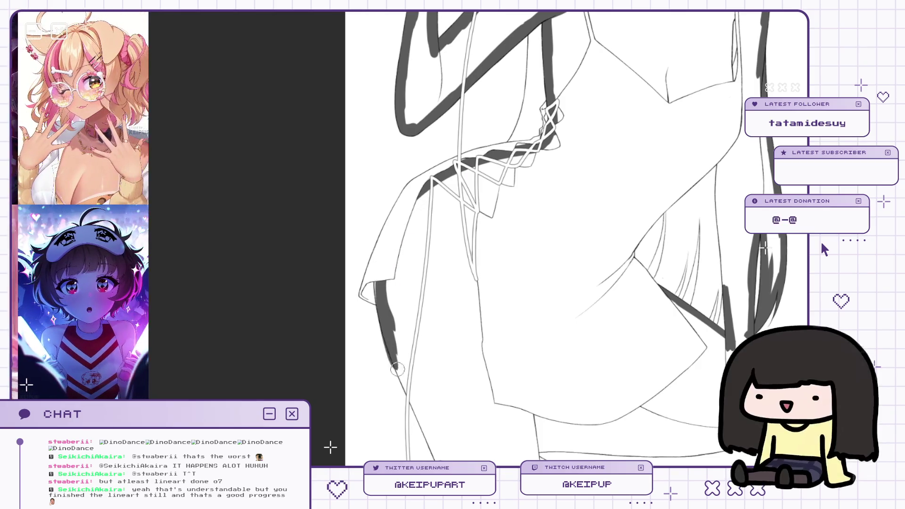
pyautogui.moveTo(377, 285); pyautogui.dragTo(405, 377)
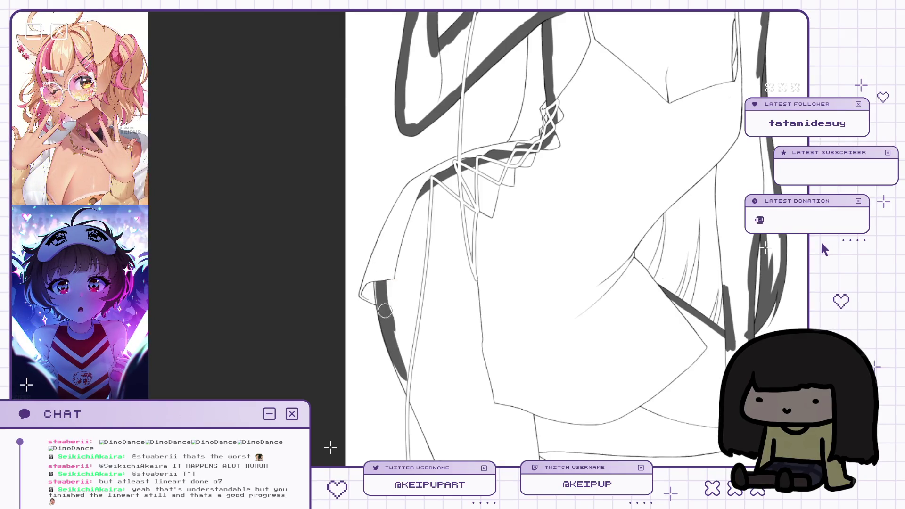
# Trim the right-edge grey stroke, then extend it down to the canvas bottom.
pyautogui.press('h')
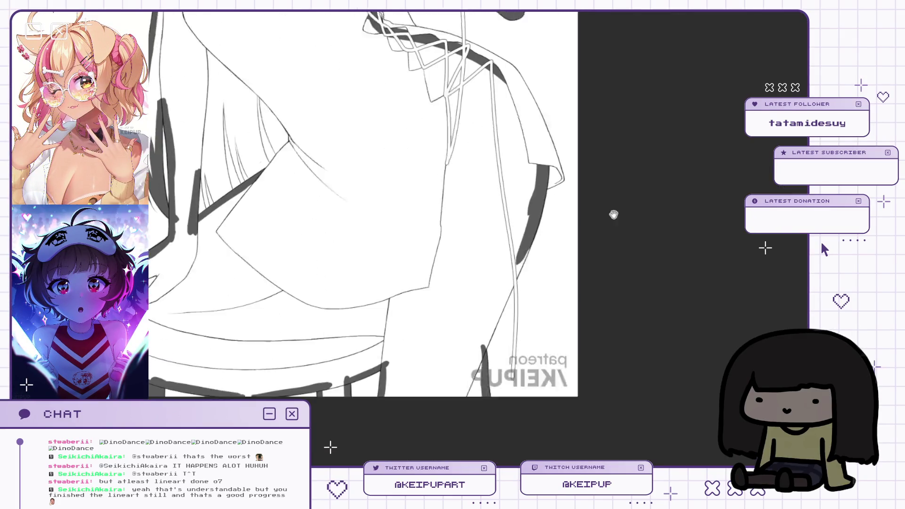
pyautogui.hotkey('ctrl', 'z')
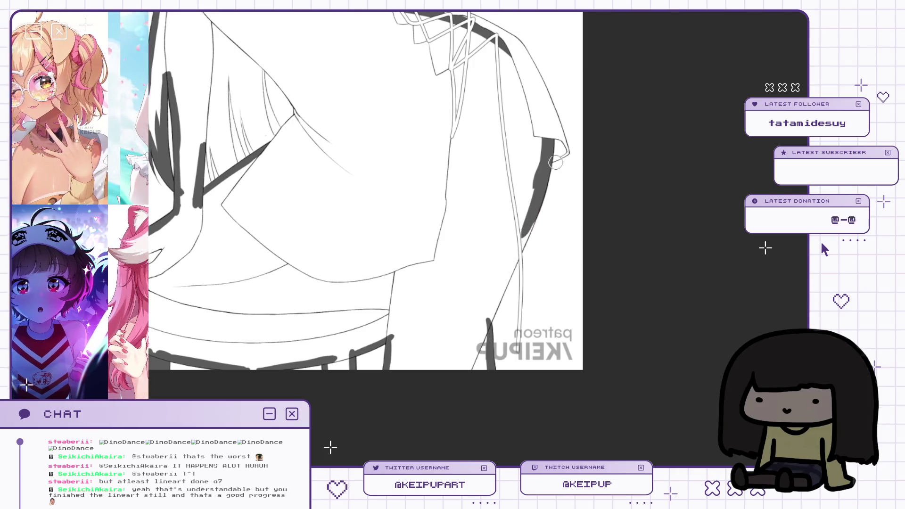
pyautogui.moveTo(528, 210); pyautogui.dragTo(552, 202)
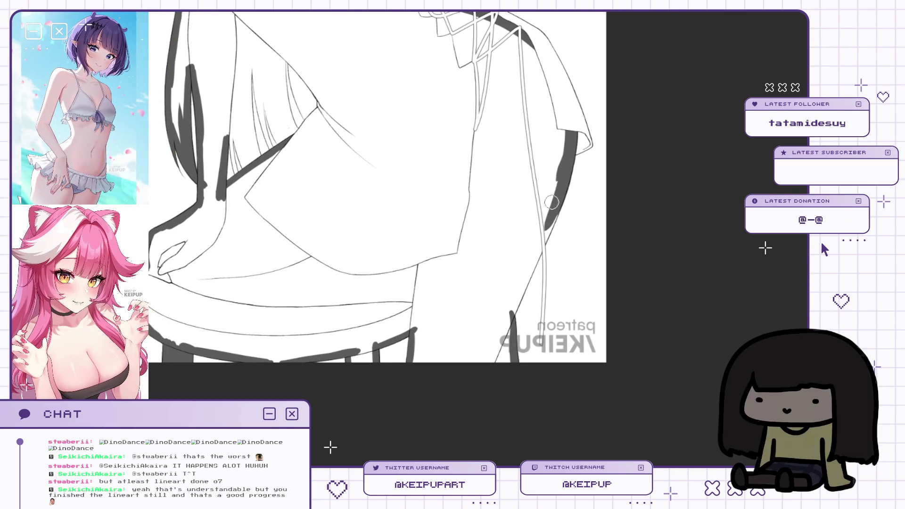
pyautogui.hotkey('ctrl', 'z')
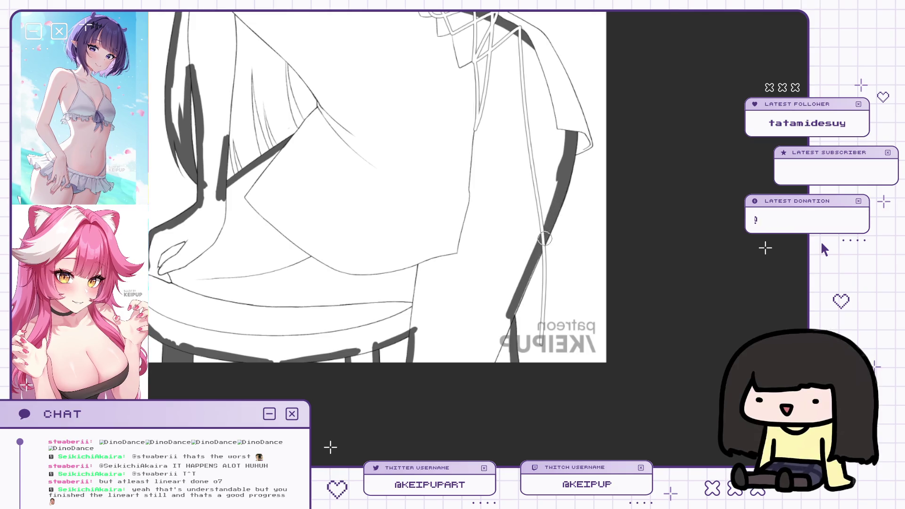
pyautogui.moveTo(514, 301); pyautogui.dragTo(496, 335)
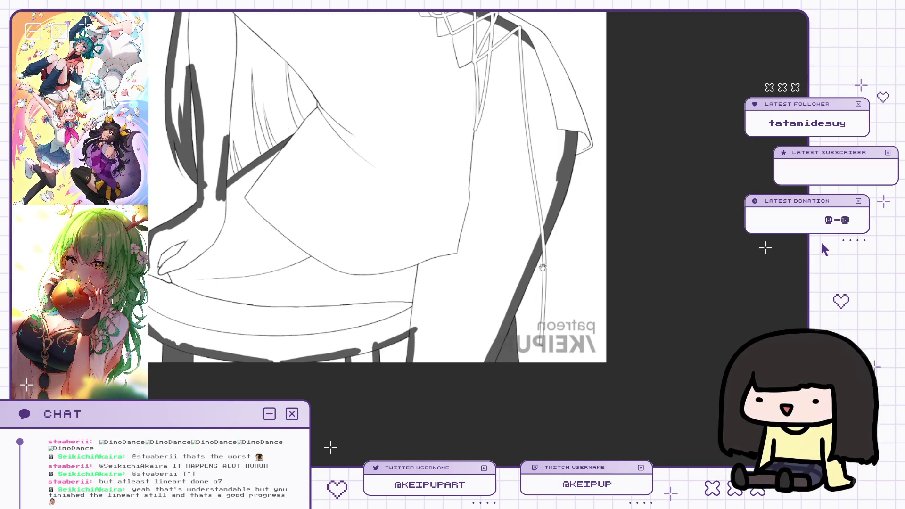
pyautogui.scroll(-5, 542, 268)
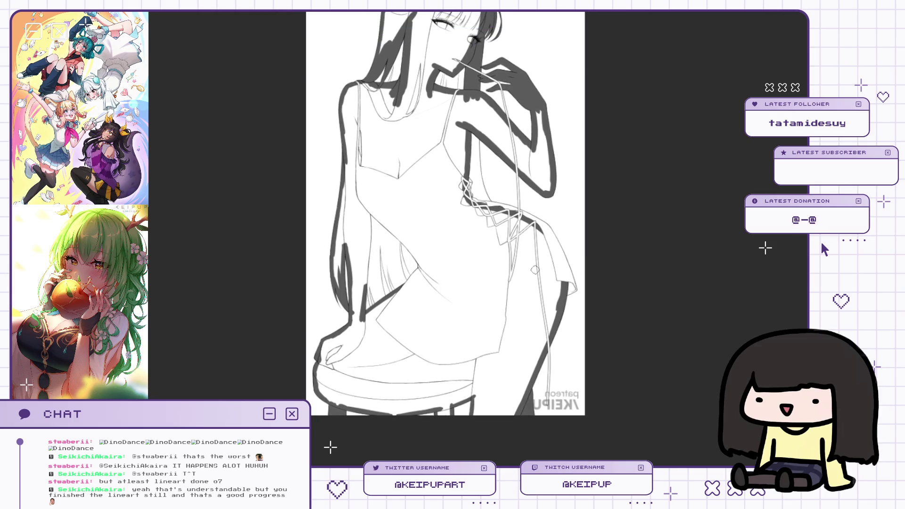
pyautogui.scroll(3, 375, 277)
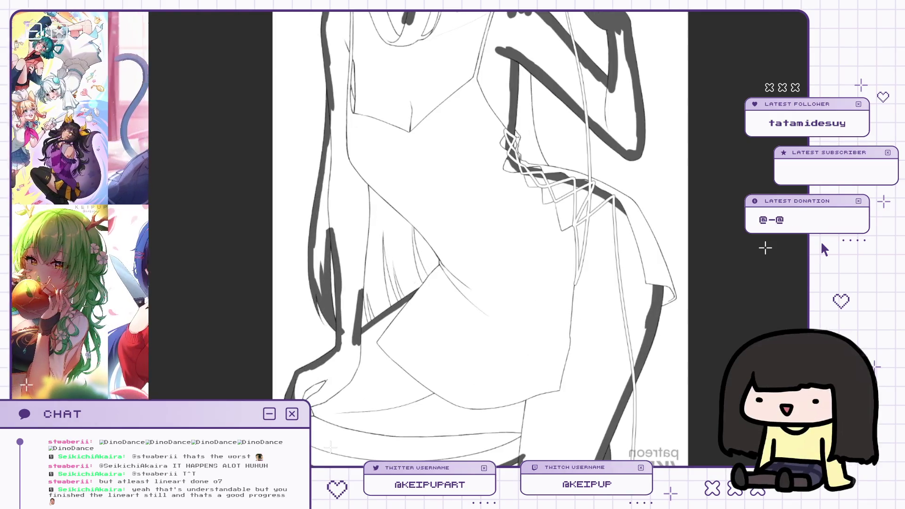
# Thicken the grey stroke down the hair's side, flipping the canvas to check proportions.
pyautogui.press('h')
pyautogui.moveTo(506, 137); pyautogui.dragTo(512, 233)
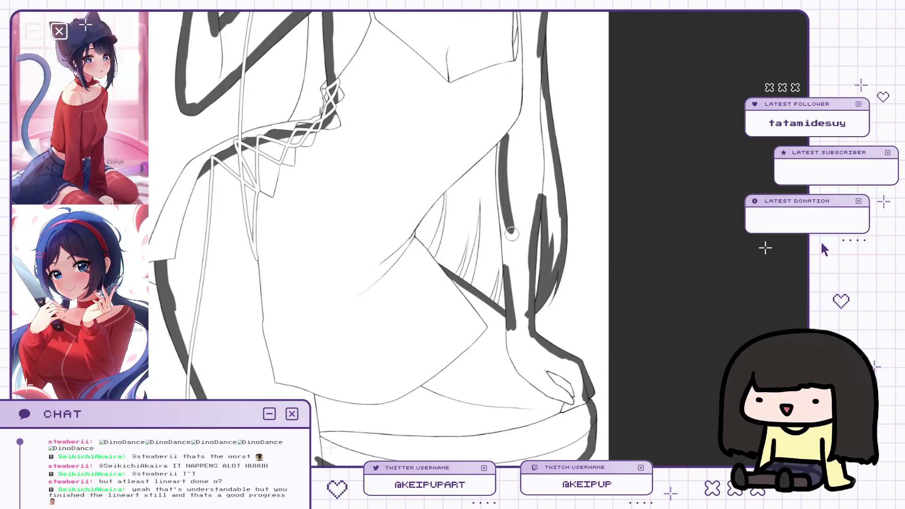
pyautogui.hotkey('ctrl', 'z')
pyautogui.scroll(2, 504, 124)
pyautogui.scroll(-2, 502, 139)
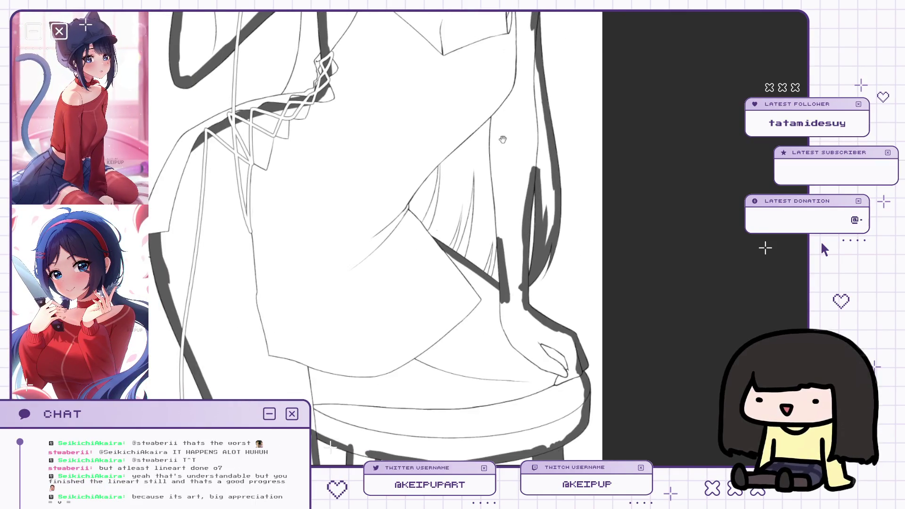
pyautogui.moveTo(517, 94)
pyautogui.mouseDown()
pyautogui.moveTo(485, 177)
pyautogui.moveTo(494, 269)
pyautogui.mouseUp()
pyautogui.moveTo(490, 200); pyautogui.dragTo(495, 273)
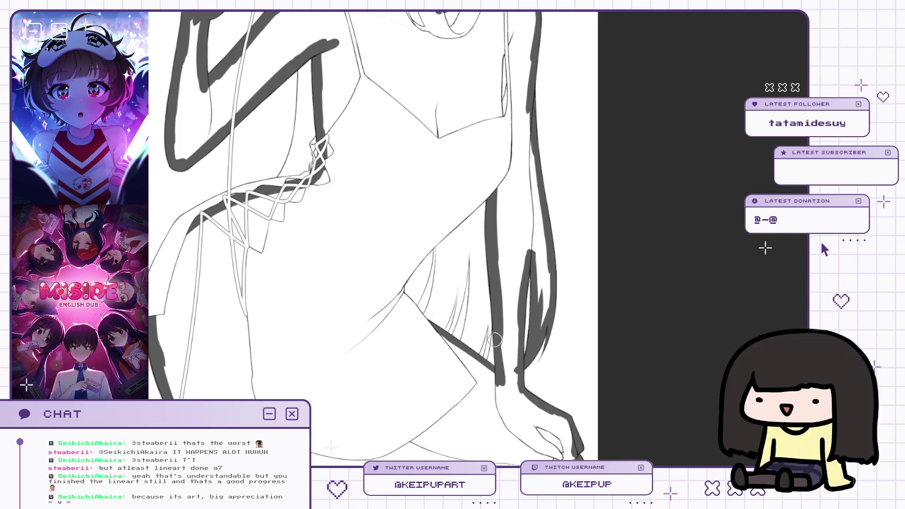
pyautogui.press('h')
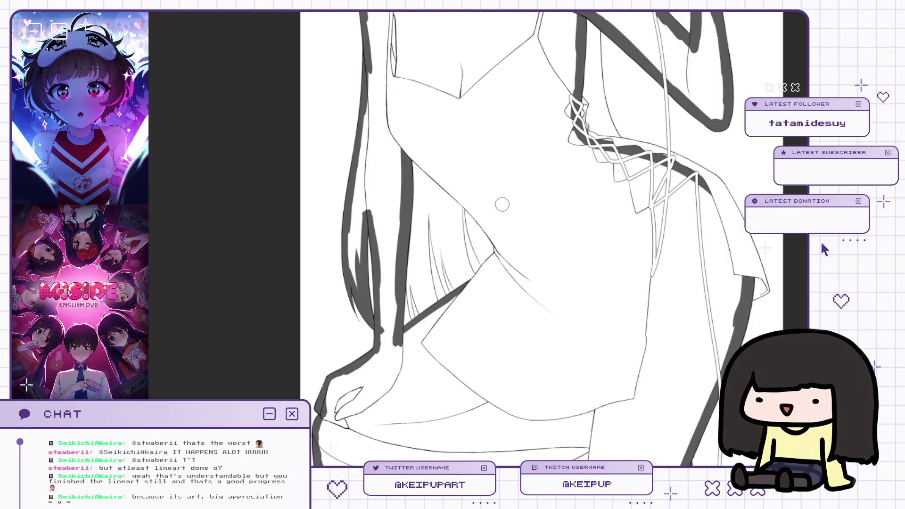
pyautogui.press('h')
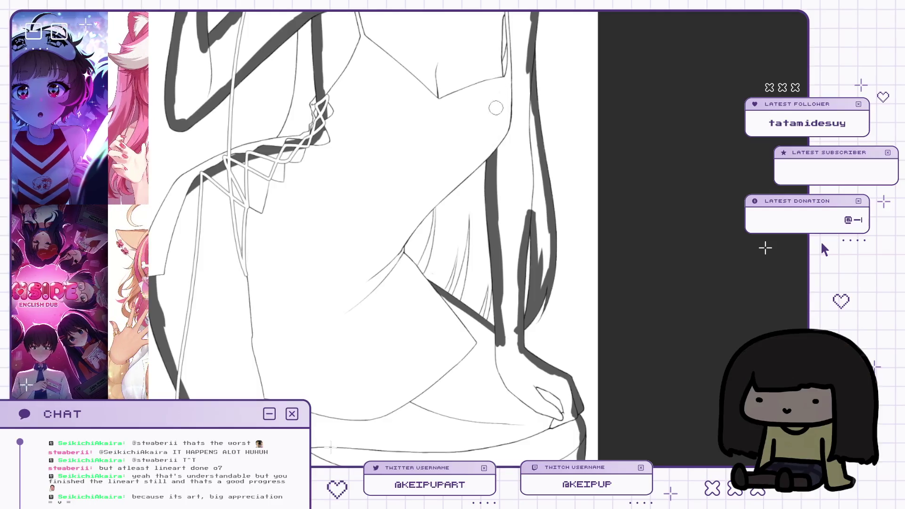
pyautogui.moveTo(497, 72); pyautogui.dragTo(498, 100)
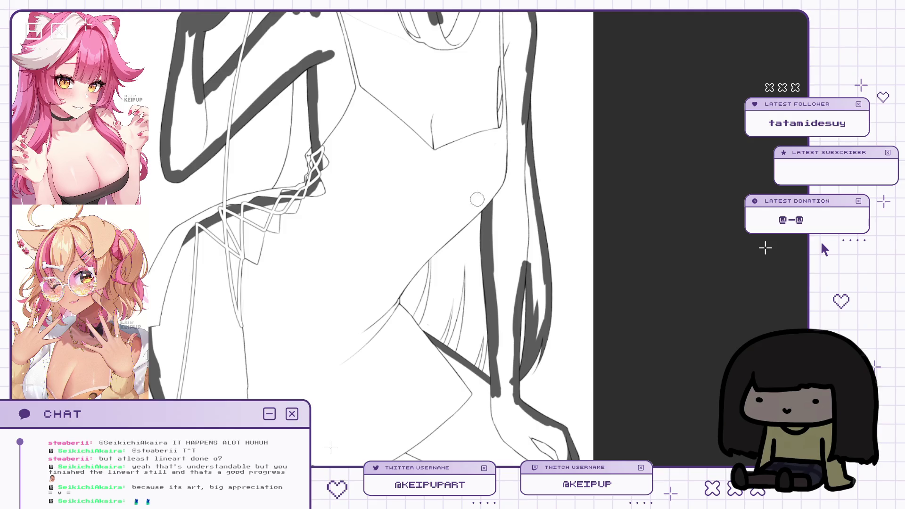
pyautogui.press('h')
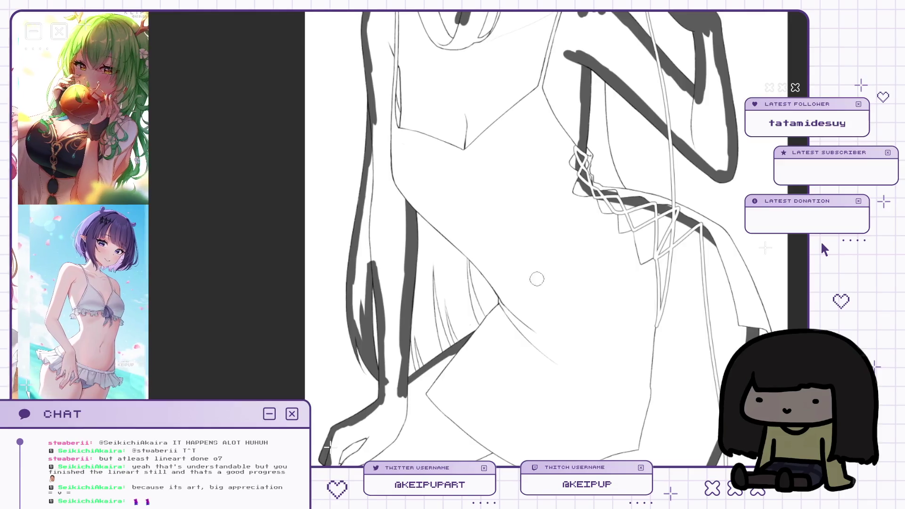
pyautogui.press('h')
pyautogui.scroll(-2, 536, 279)
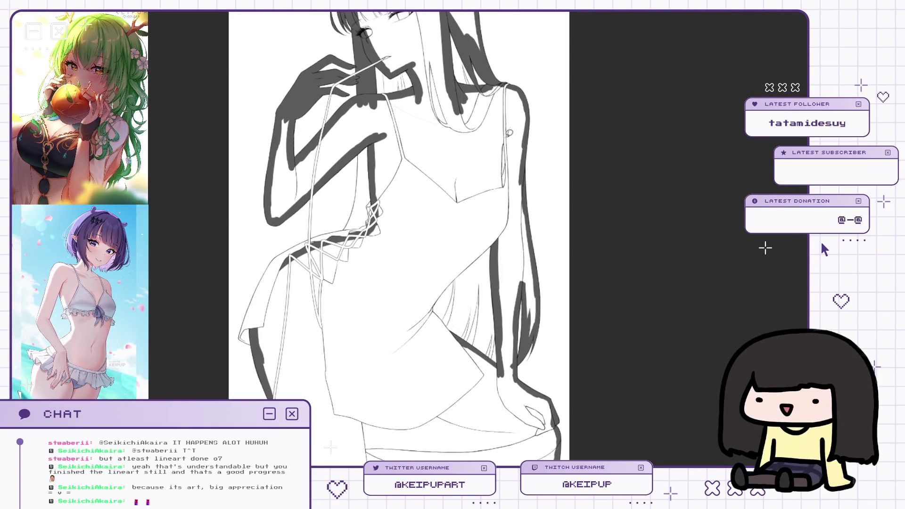
pyautogui.click(404, 128)
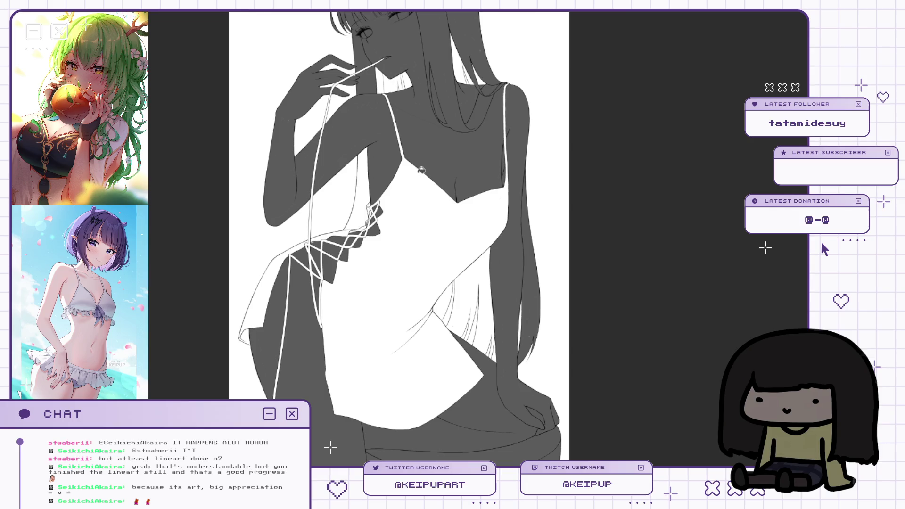
pyautogui.scroll(3, 491, 192)
pyautogui.scroll(2, 492, 192)
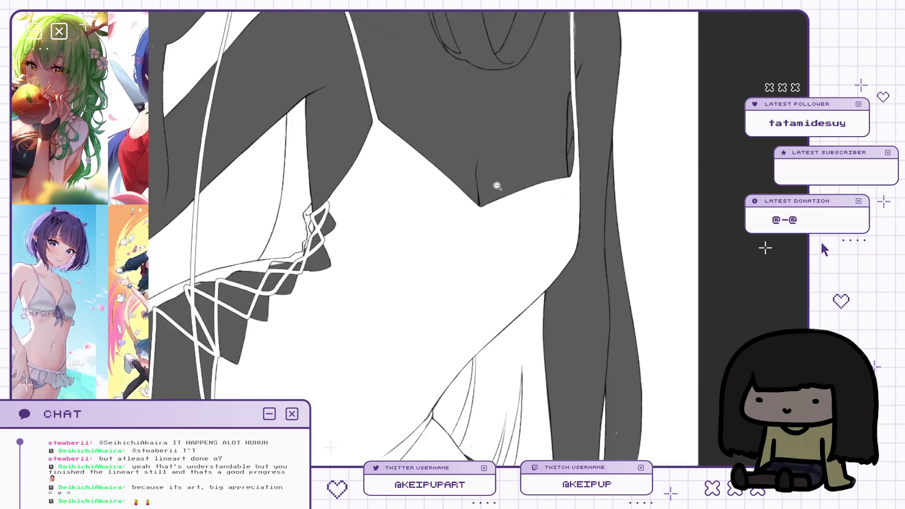
pyautogui.hotkey('ctrl', 'z')
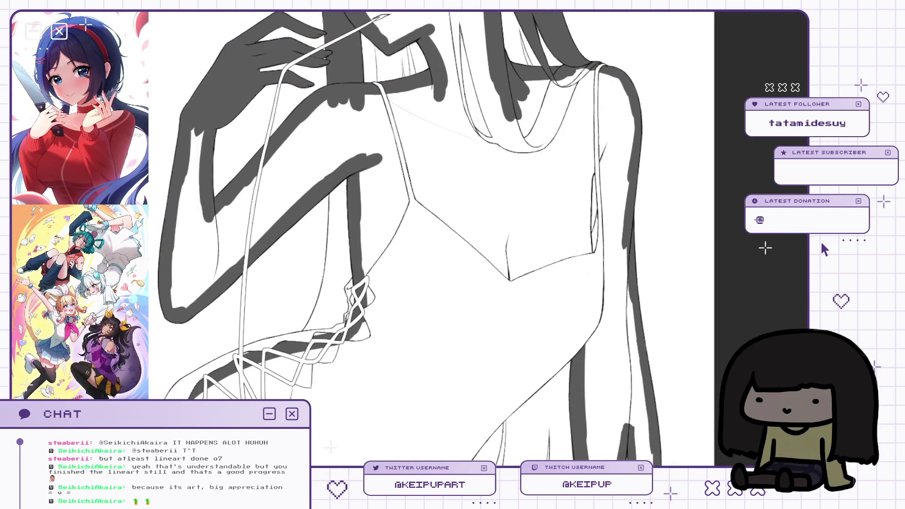
pyautogui.press('b')
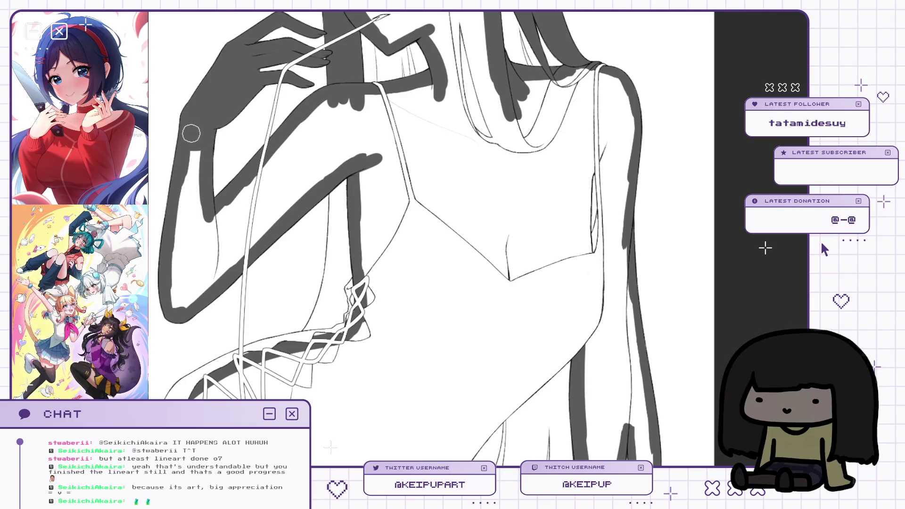
pyautogui.moveTo(218, 222)
pyautogui.mouseDown()
pyautogui.moveTo(333, 100)
pyautogui.moveTo(380, 119)
pyautogui.mouseUp()
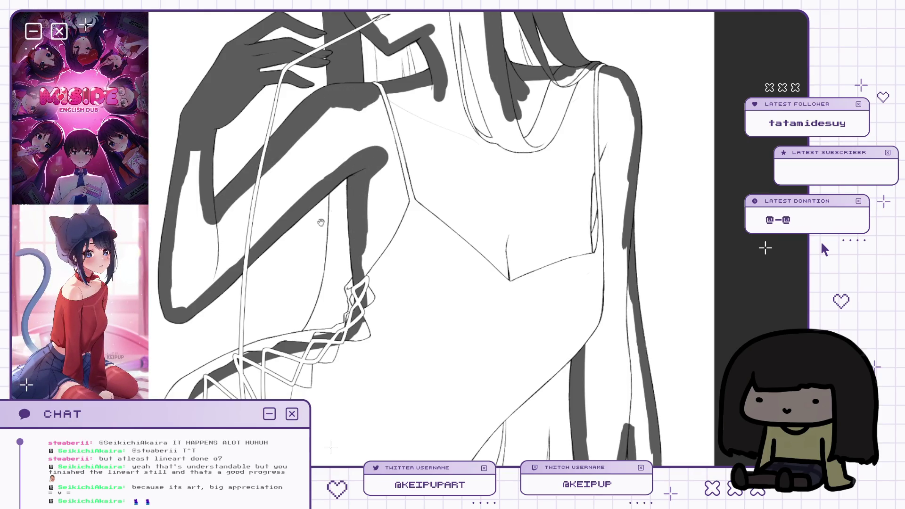
pyautogui.scroll(-3, 524, 130)
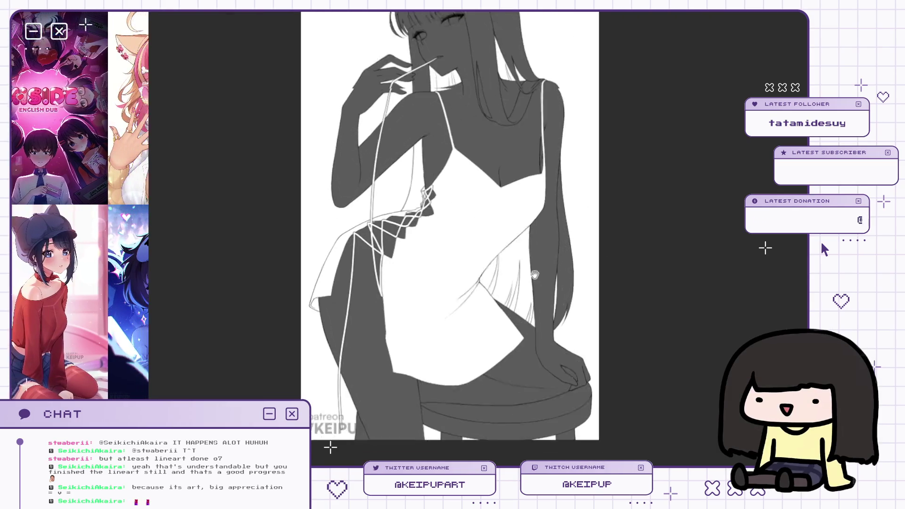
pyautogui.scroll(5, 608, 191)
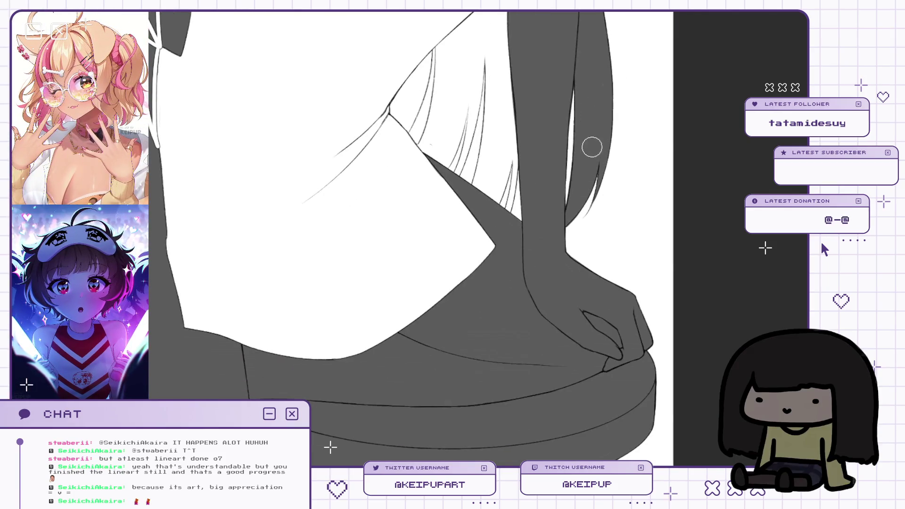
pyautogui.moveTo(642, 363); pyautogui.dragTo(652, 197)
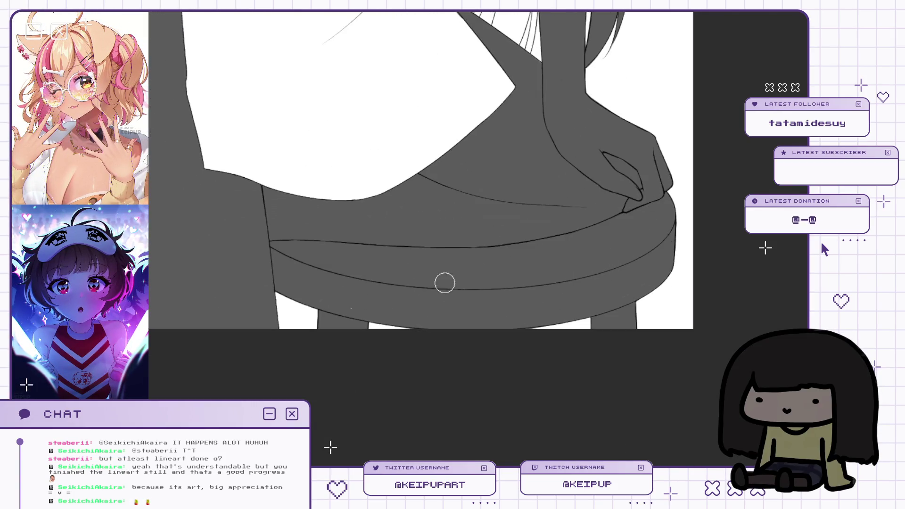
pyautogui.moveTo(302, 223)
pyautogui.mouseDown()
pyautogui.moveTo(490, 330)
pyautogui.moveTo(622, 201)
pyautogui.moveTo(473, 347)
pyautogui.moveTo(525, 210)
pyautogui.mouseUp()
pyautogui.scroll(2, 517, 147)
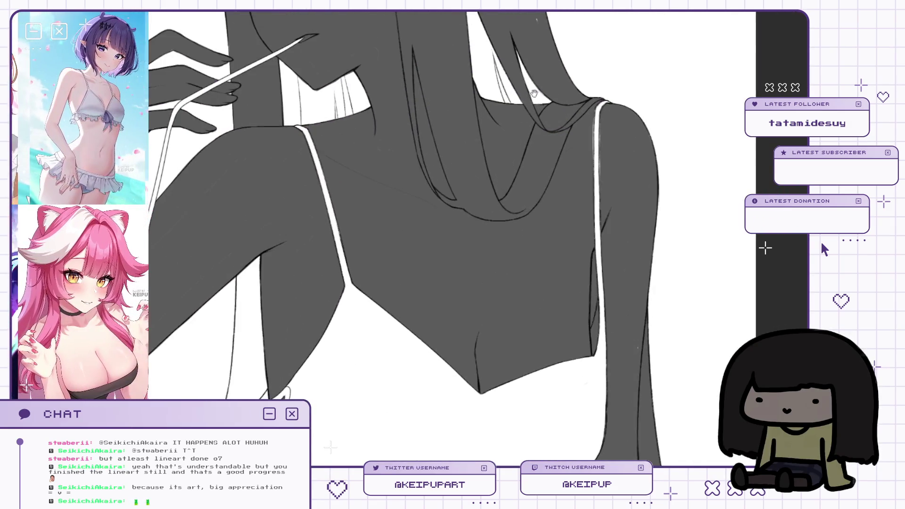
pyautogui.scroll(1, 508, 147)
pyautogui.moveTo(393, 161)
pyautogui.mouseDown()
pyautogui.moveTo(470, 137)
pyautogui.moveTo(489, 170)
pyautogui.moveTo(380, 133)
pyautogui.mouseUp()
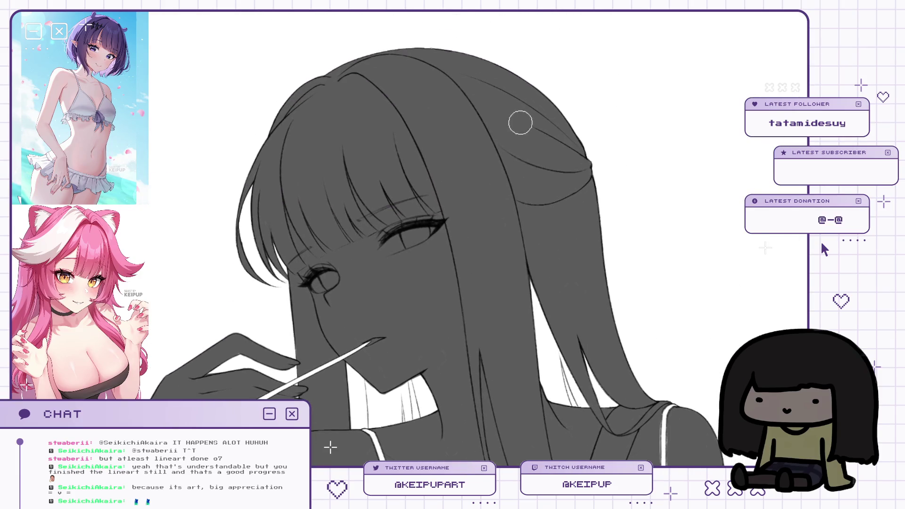
pyautogui.scroll(-2, 536, 144)
pyautogui.moveTo(531, 137)
pyautogui.mouseDown()
pyautogui.moveTo(541, 168)
pyautogui.moveTo(551, 156)
pyautogui.mouseUp()
pyautogui.scroll(2, 495, 94)
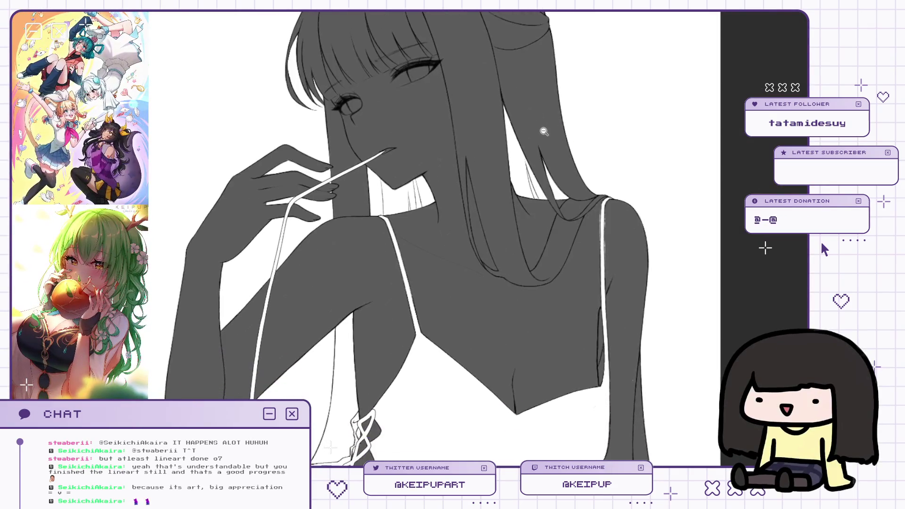
pyautogui.scroll(1, 495, 94)
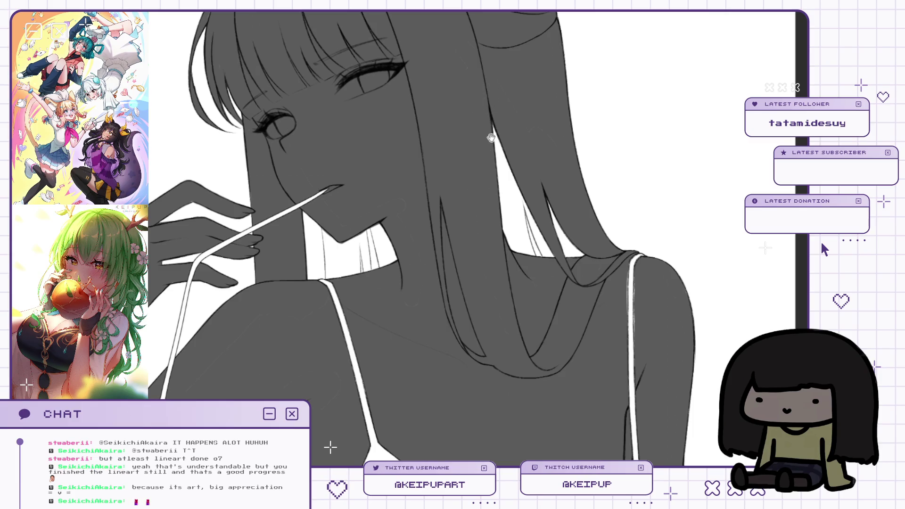
pyautogui.scroll(-10, 491, 137)
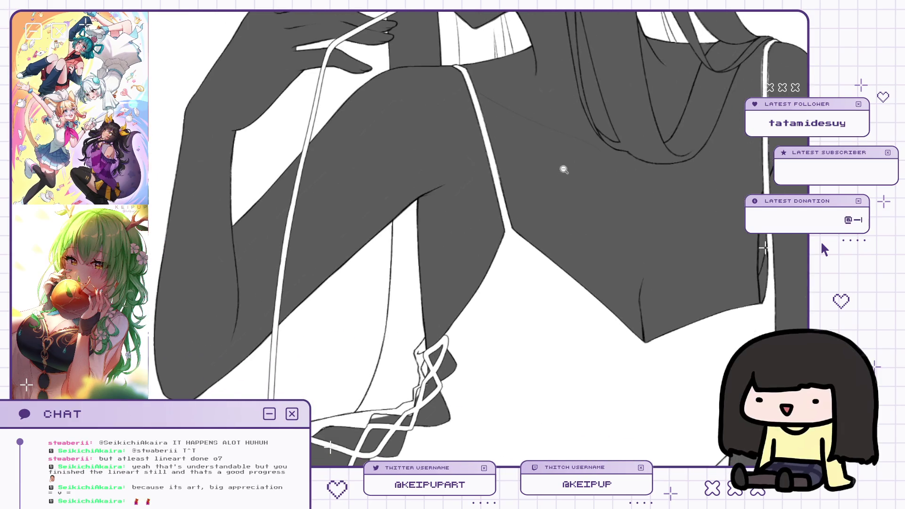
pyautogui.scroll(-3, 564, 169)
pyautogui.scroll(3, 613, 197)
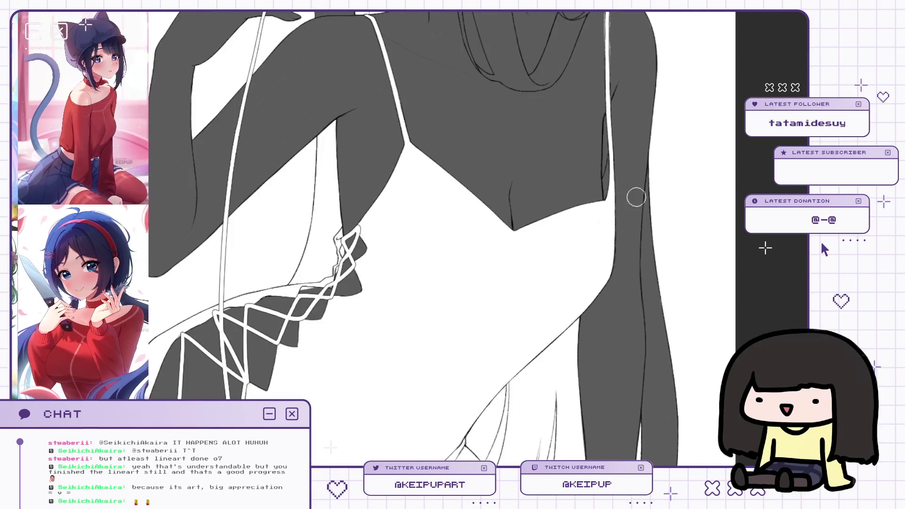
pyautogui.scroll(-3, 636, 196)
pyautogui.scroll(-3, 652, 94)
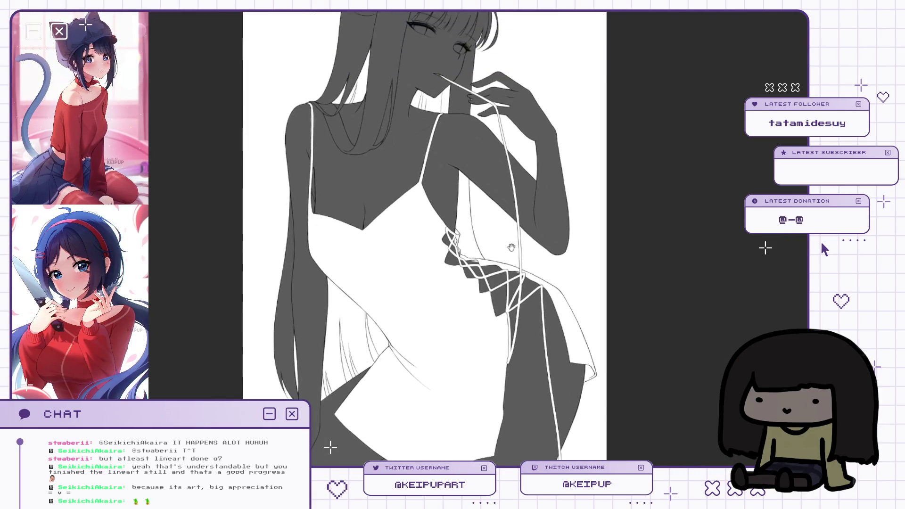
pyautogui.scroll(-2, 511, 247)
pyautogui.scroll(2, 479, 191)
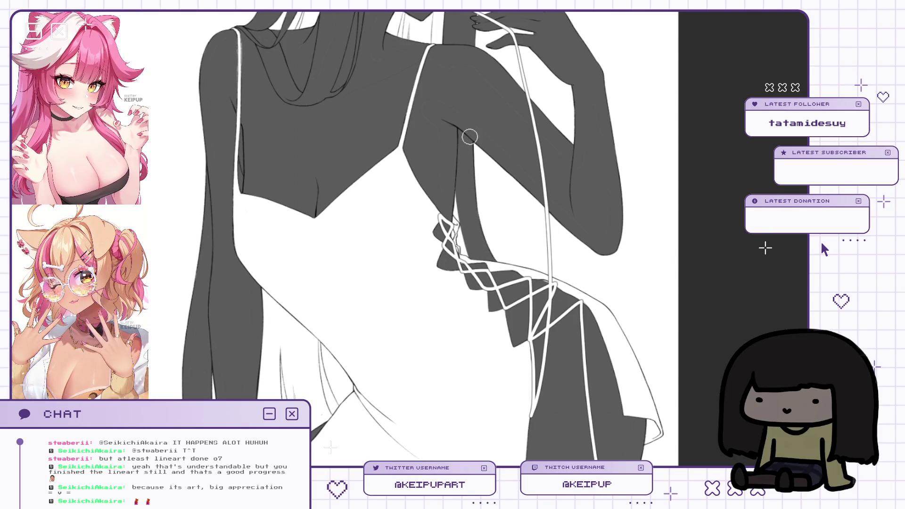
# Mirror the canvas repeatedly and scroll around the figure to review the grey skin and hair.
pyautogui.scroll(-2, 470, 137)
pyautogui.press('h')
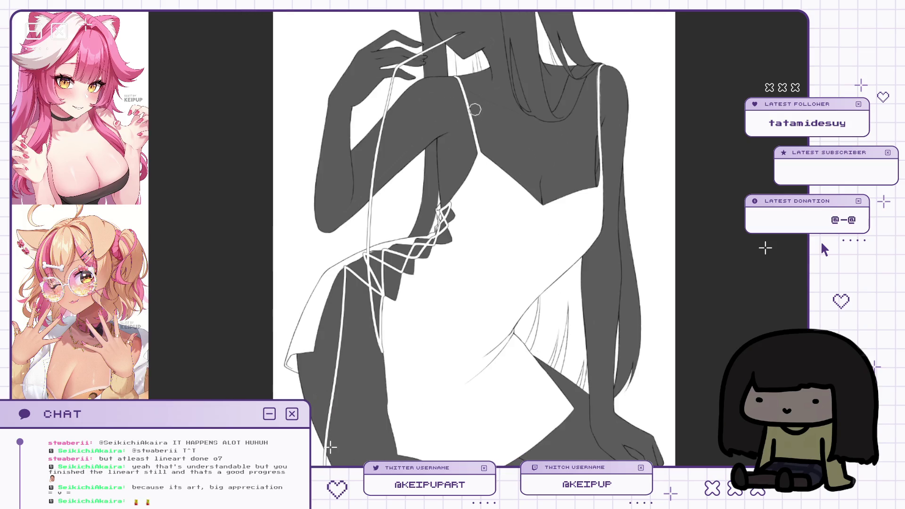
pyautogui.scroll(-3, 446, 194)
pyautogui.press('h')
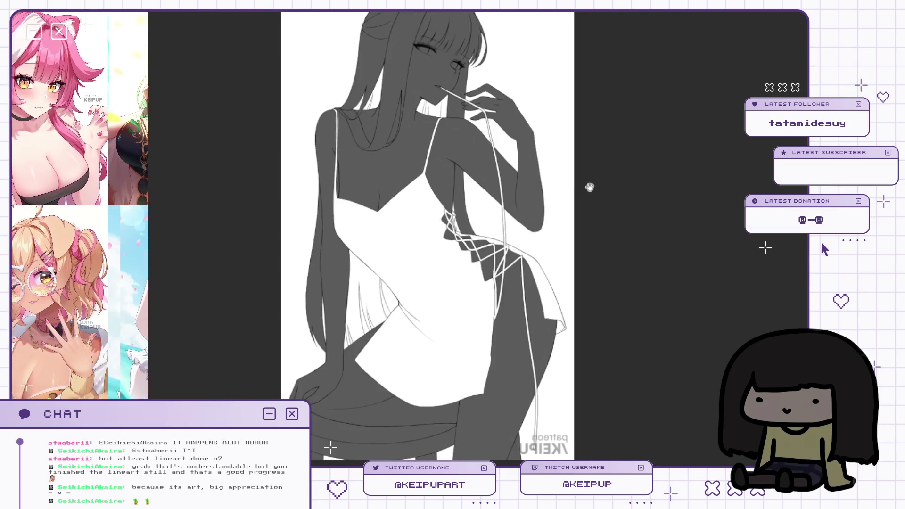
pyautogui.press('h')
pyautogui.scroll(-2, 564, 181)
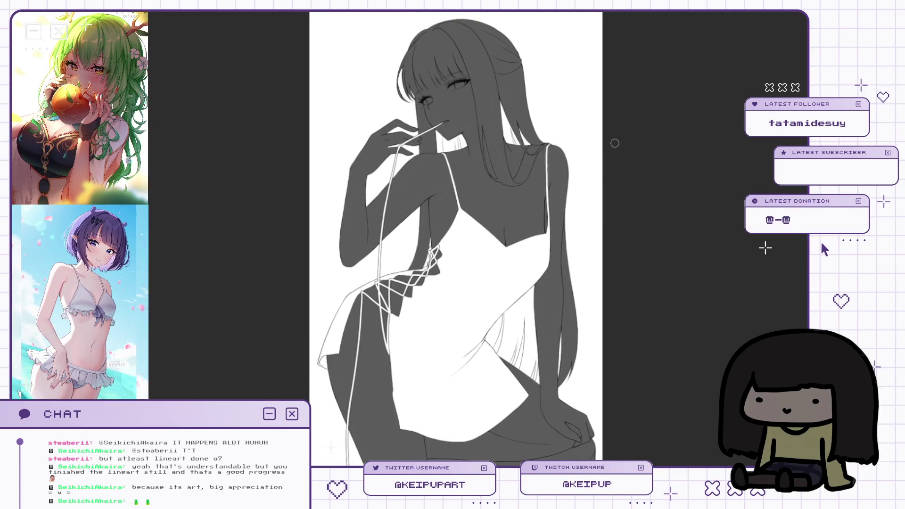
pyautogui.press('h')
pyautogui.press('h')
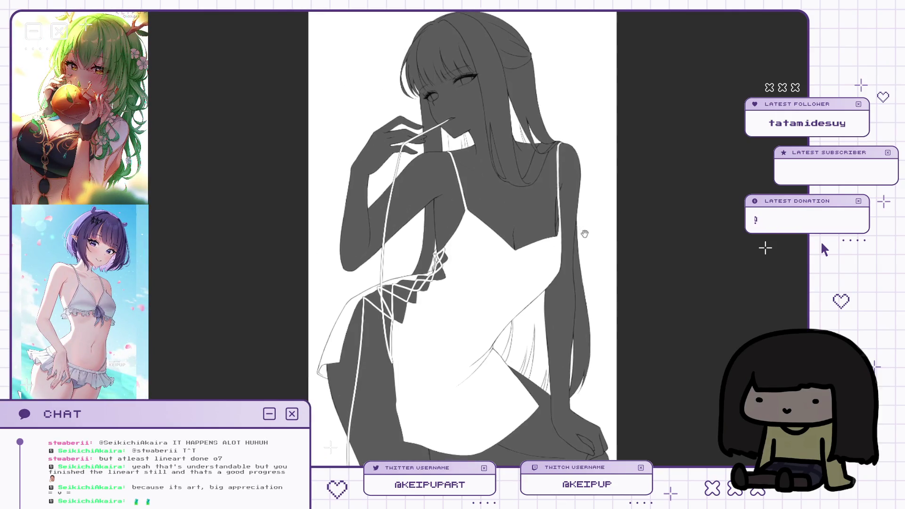
pyautogui.scroll(1, 613, 188)
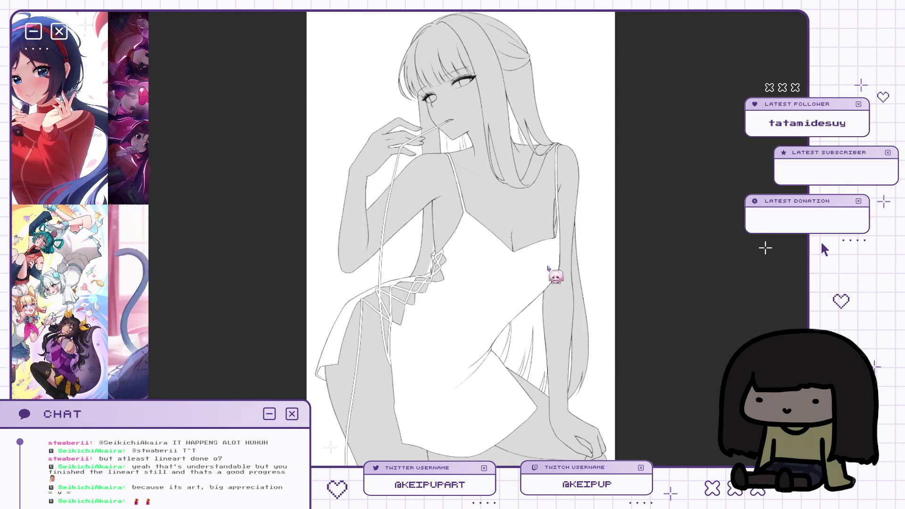
pyautogui.scroll(3, 541, 320)
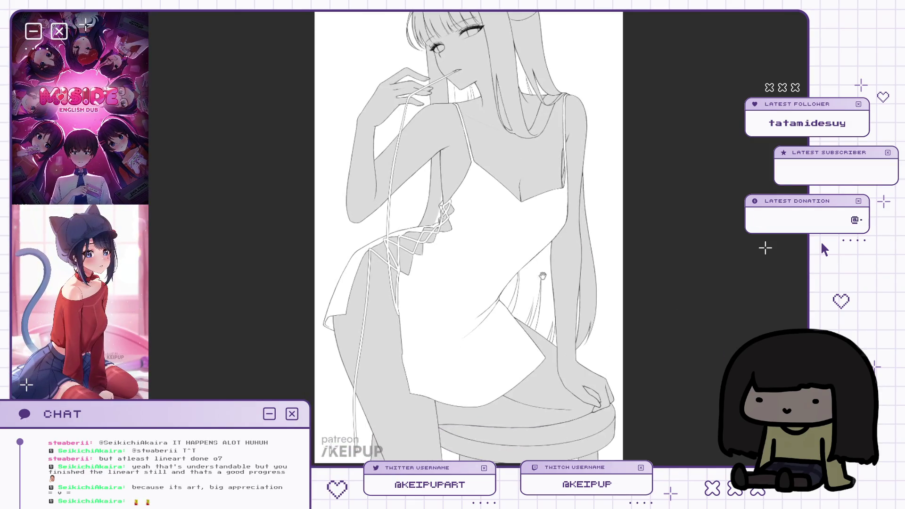
pyautogui.scroll(2, 541, 320)
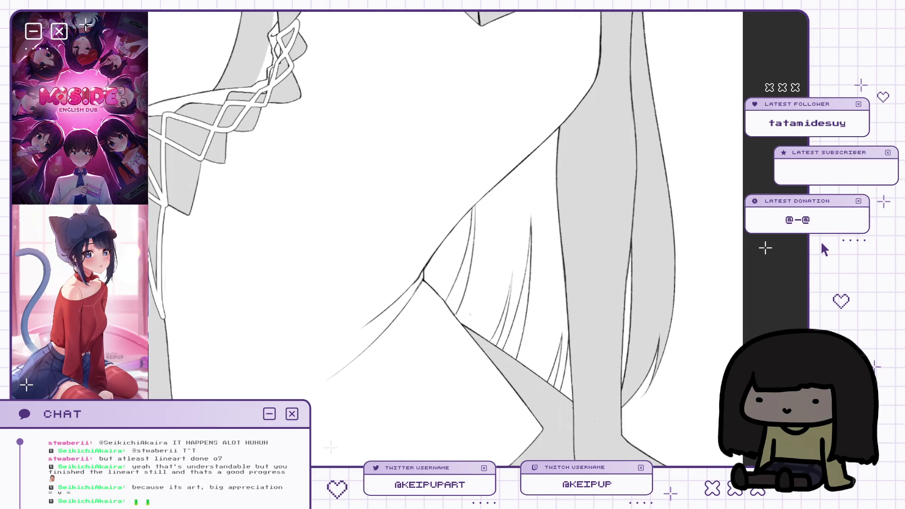
pyautogui.scroll(-1, 560, 377)
pyautogui.moveTo(582, 414)
pyautogui.mouseDown()
pyautogui.moveTo(577, 245)
pyautogui.moveTo(527, 424)
pyautogui.moveTo(561, 390)
pyautogui.mouseUp()
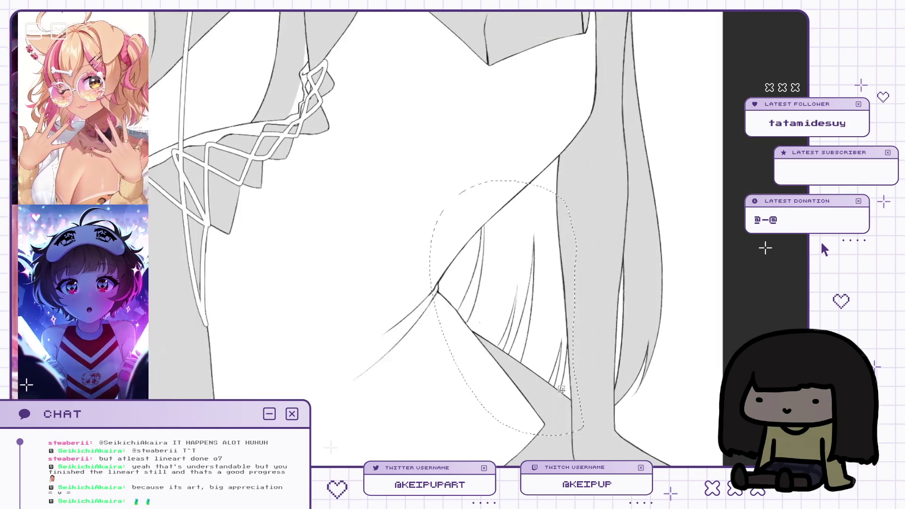
pyautogui.scroll(-2, 561, 389)
pyautogui.moveTo(450, 90); pyautogui.dragTo(450, 141)
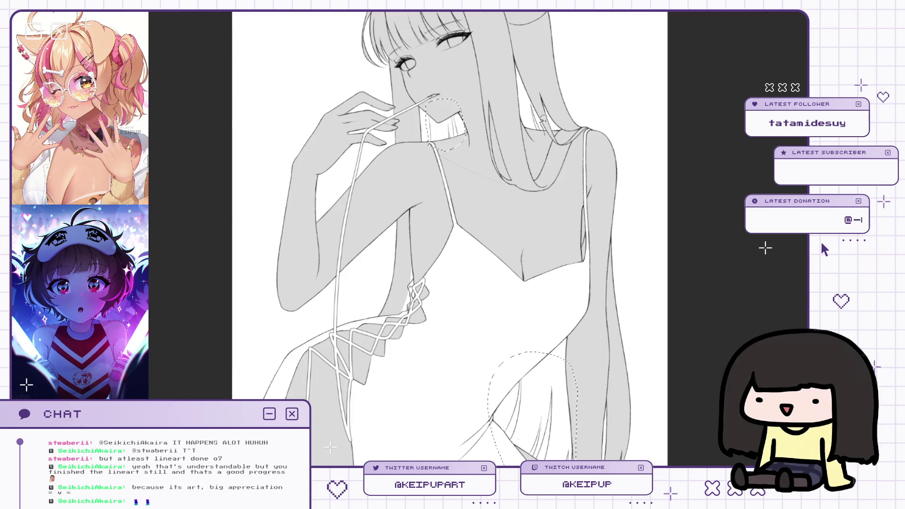
pyautogui.scroll(2, 539, 105)
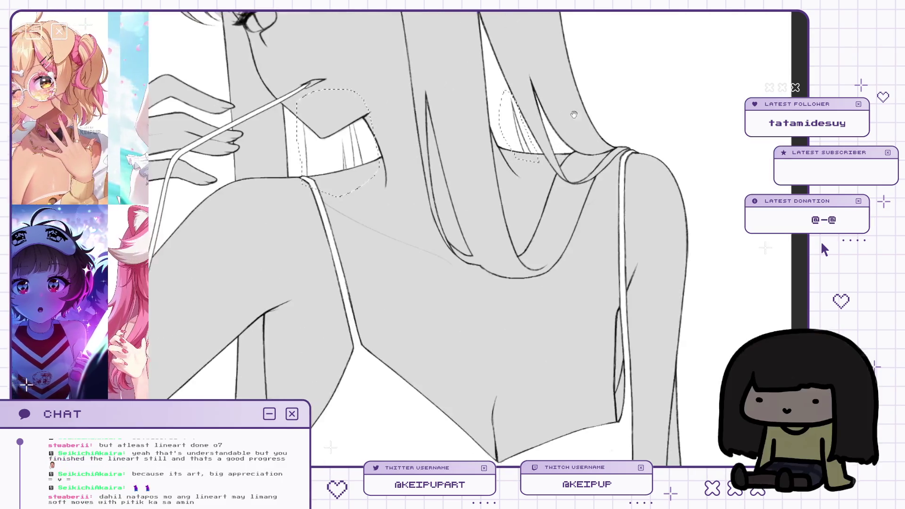
pyautogui.scroll(2, 543, 120)
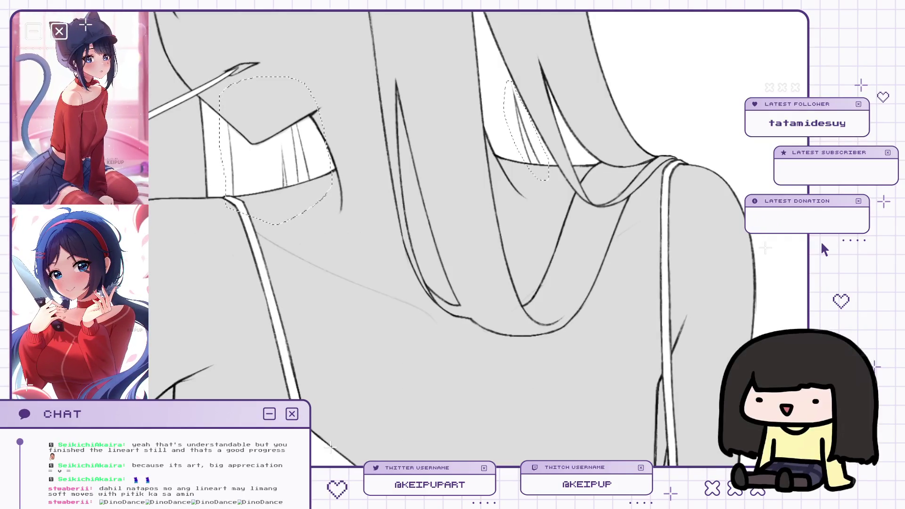
pyautogui.scroll(-3, 611, 172)
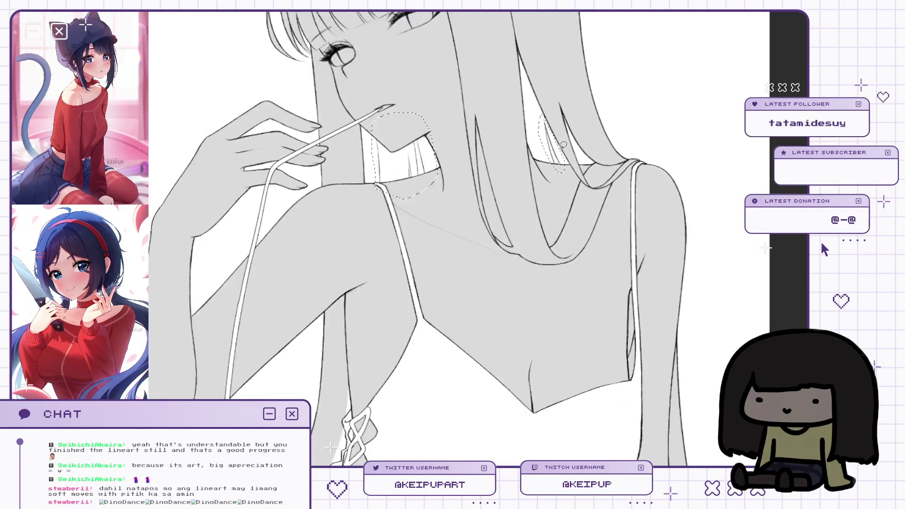
pyautogui.hotkey('ctrl', 'd')
pyautogui.scroll(-1, 643, 146)
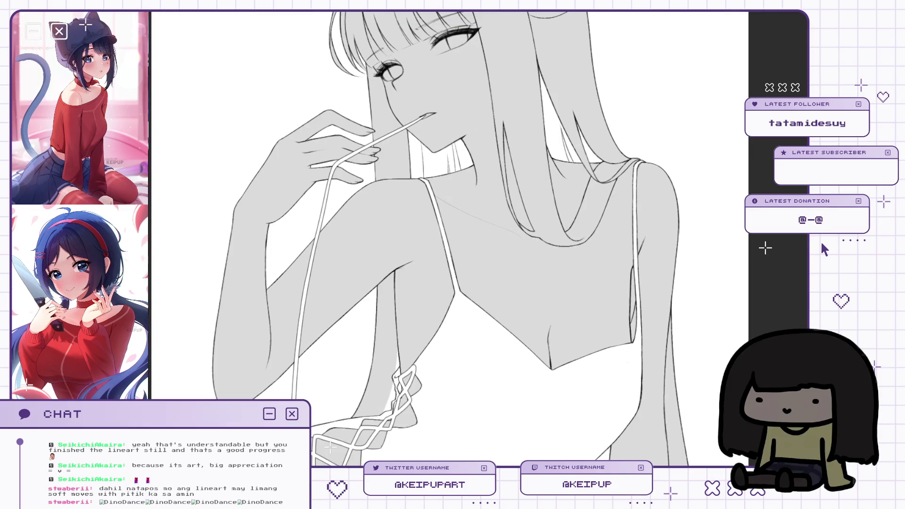
pyautogui.scroll(-2, 490, 235)
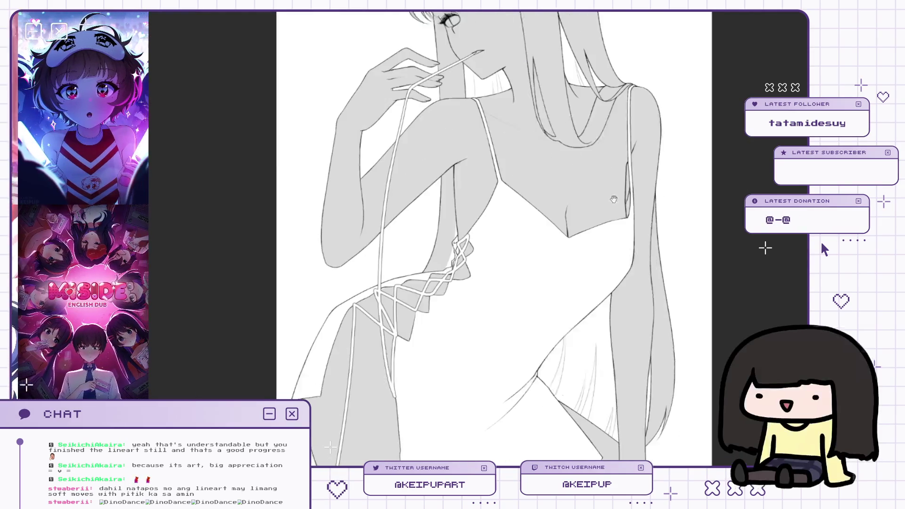
pyautogui.scroll(1, 490, 235)
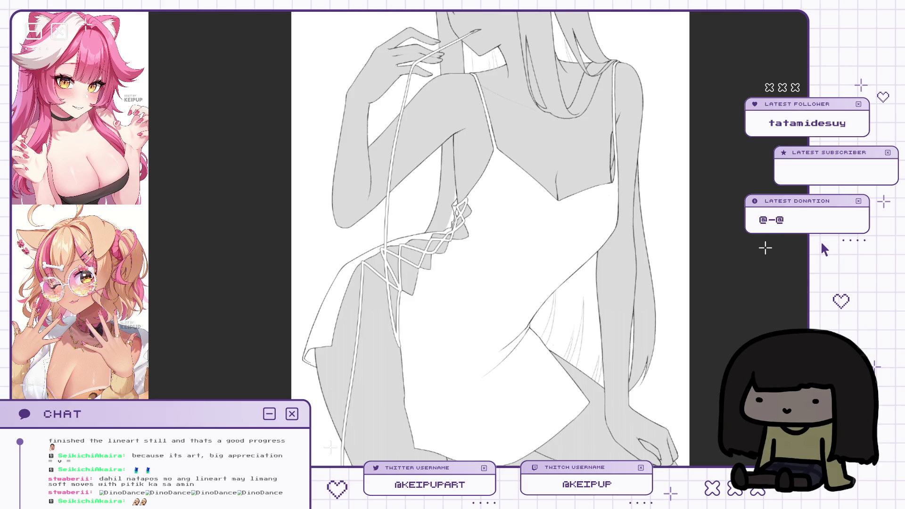
# Paint dark grey shading into the hair behind the hip, extending it downward.
pyautogui.scroll(-3, 490, 236)
pyautogui.scroll(2, 557, 239)
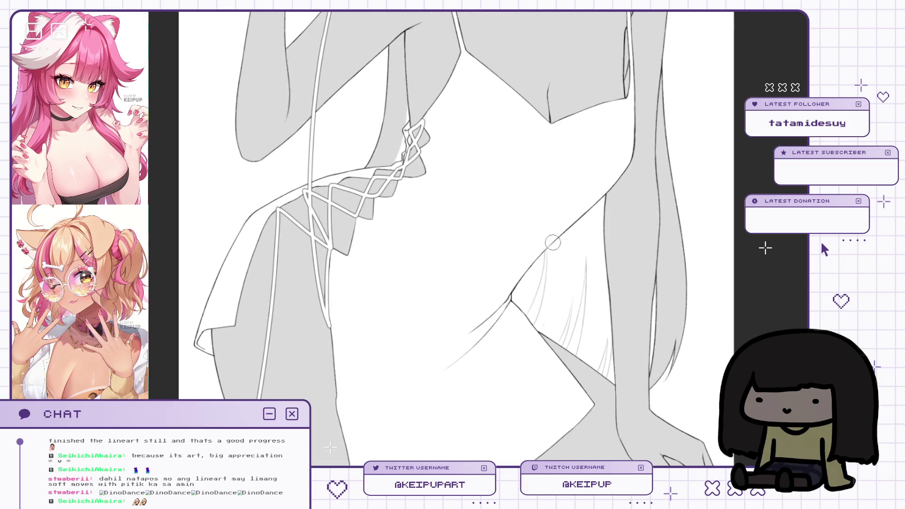
pyautogui.moveTo(561, 235); pyautogui.dragTo(527, 307)
pyautogui.moveTo(547, 249); pyautogui.dragTo(514, 306)
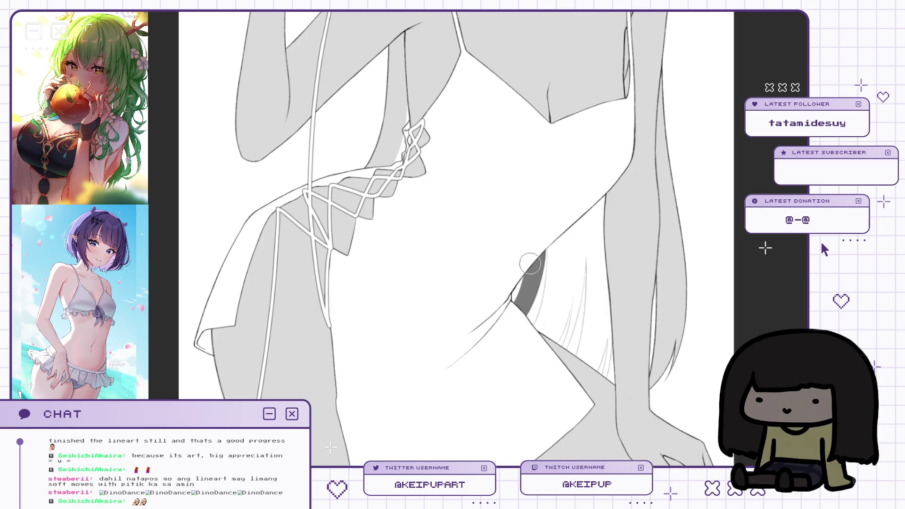
pyautogui.moveTo(556, 239); pyautogui.dragTo(529, 338)
pyautogui.hotkey('ctrl', 'z')
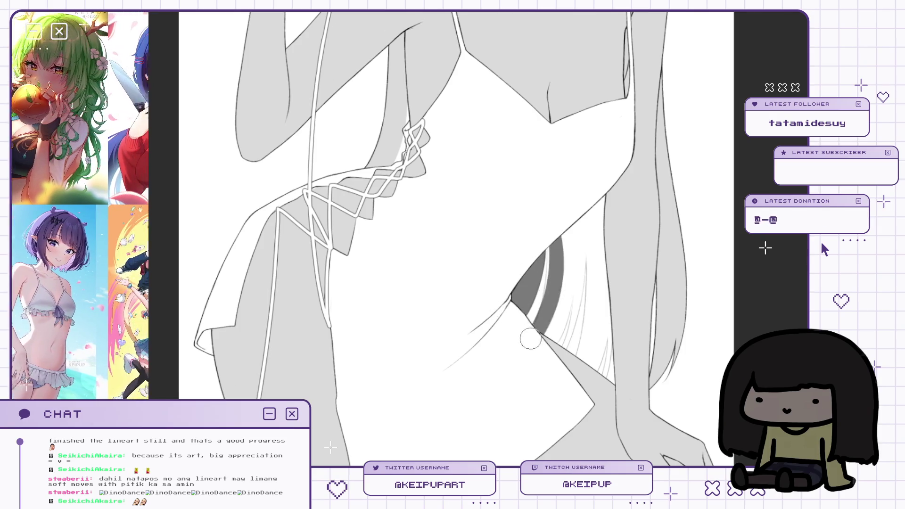
pyautogui.hotkey('ctrl', 'z')
pyautogui.moveTo(551, 231); pyautogui.dragTo(542, 332)
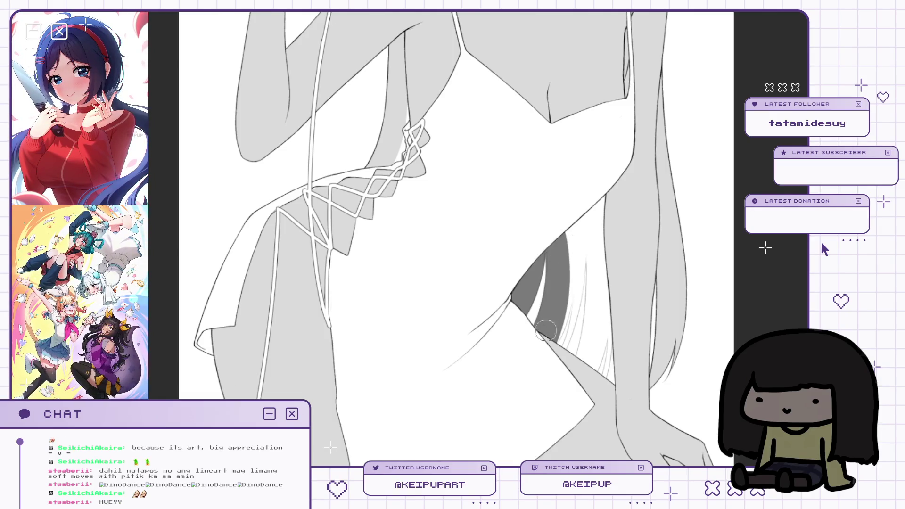
# With the canvas mirrored, add dark strands to the hair shadow.
pyautogui.press('h')
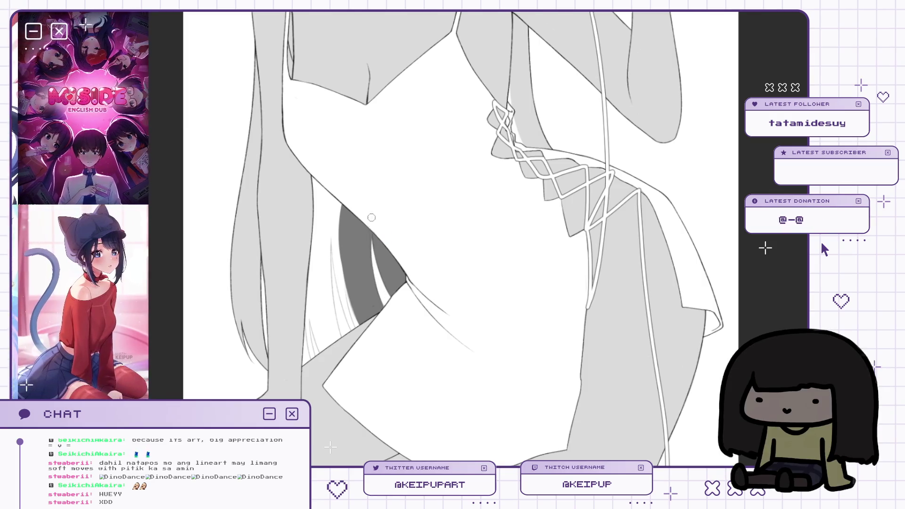
pyautogui.moveTo(371, 243); pyautogui.dragTo(395, 200)
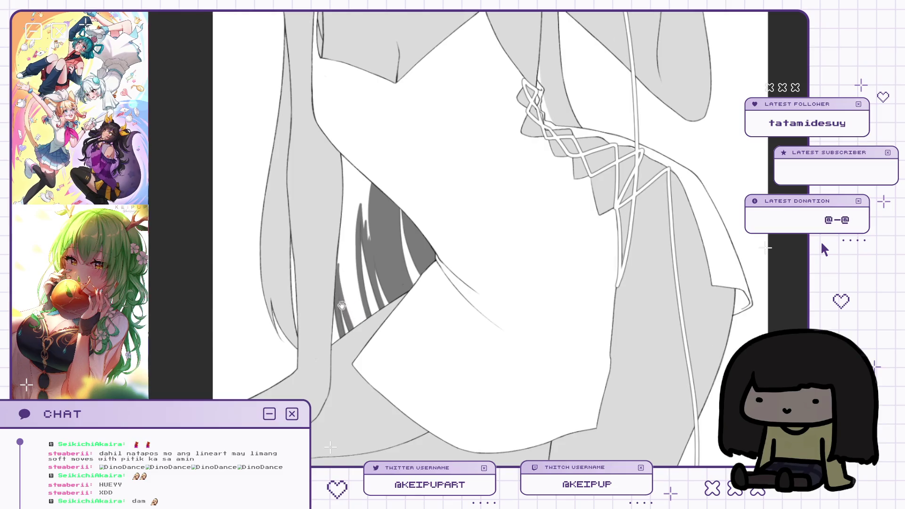
pyautogui.scroll(2, 342, 297)
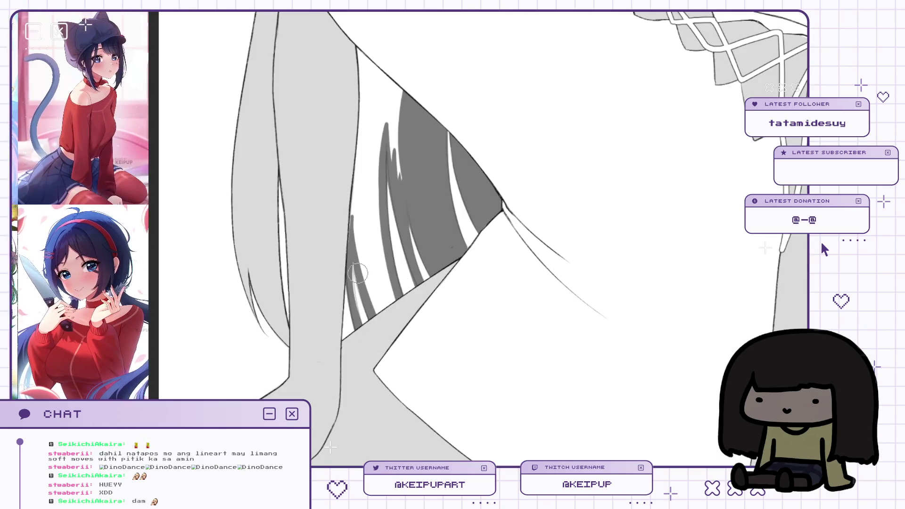
pyautogui.keyDown('alt'); pyautogui.click(361, 282); pyautogui.keyUp('alt')
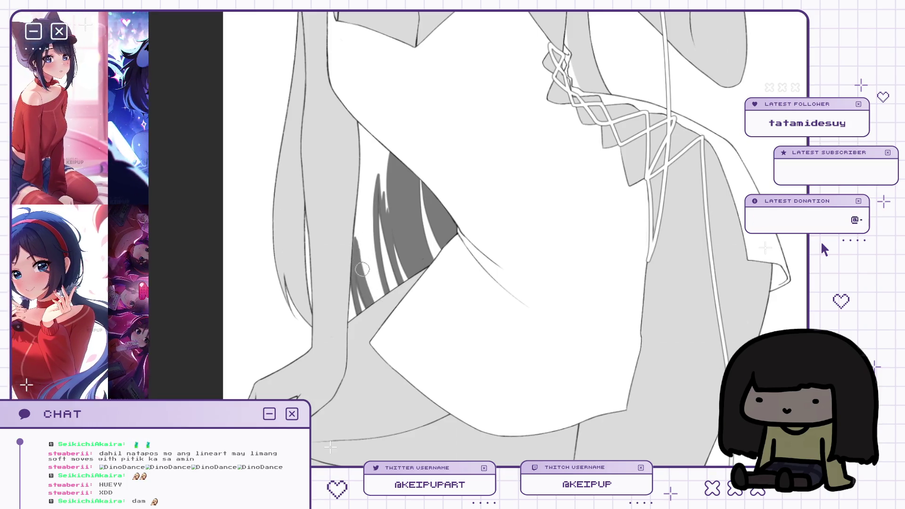
pyautogui.moveTo(366, 295); pyautogui.dragTo(362, 225)
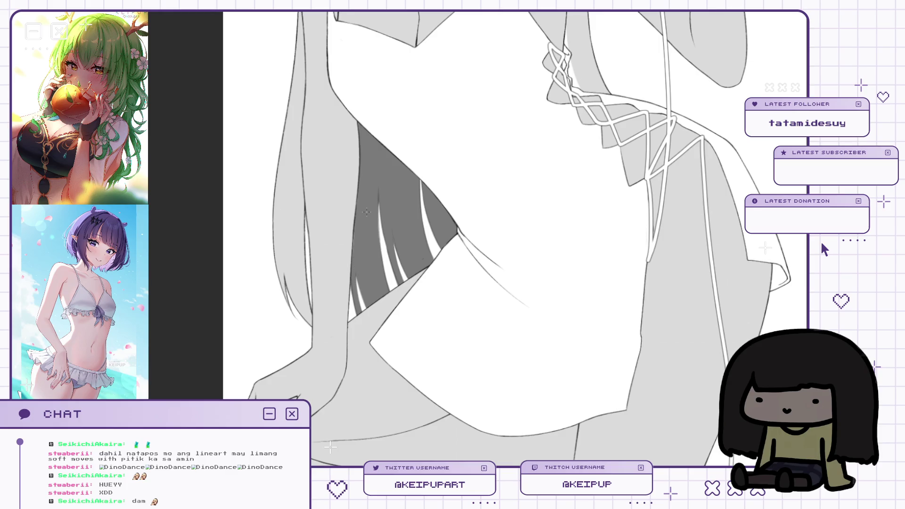
# Darken the hair strands beside the face with dark shading strokes.
pyautogui.moveTo(512, 118); pyautogui.dragTo(470, 218)
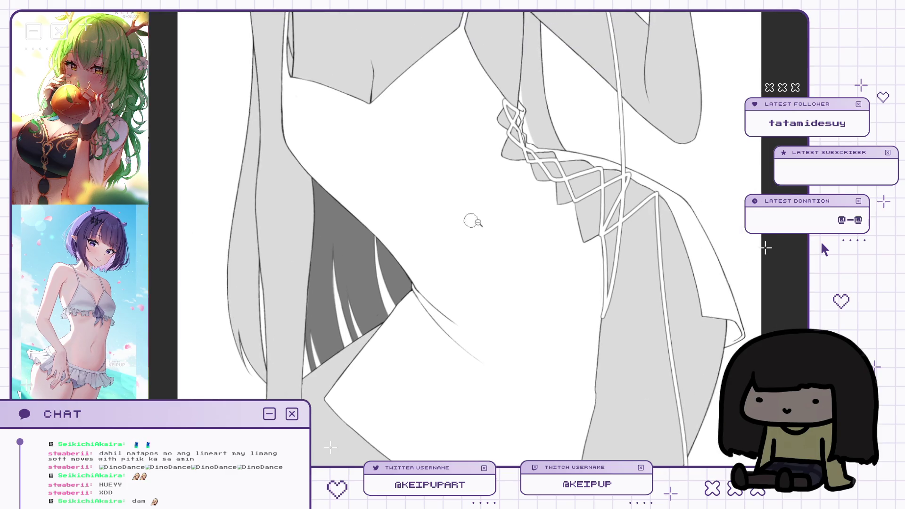
pyautogui.hotkey('ctrl', '-')
pyautogui.press('h')
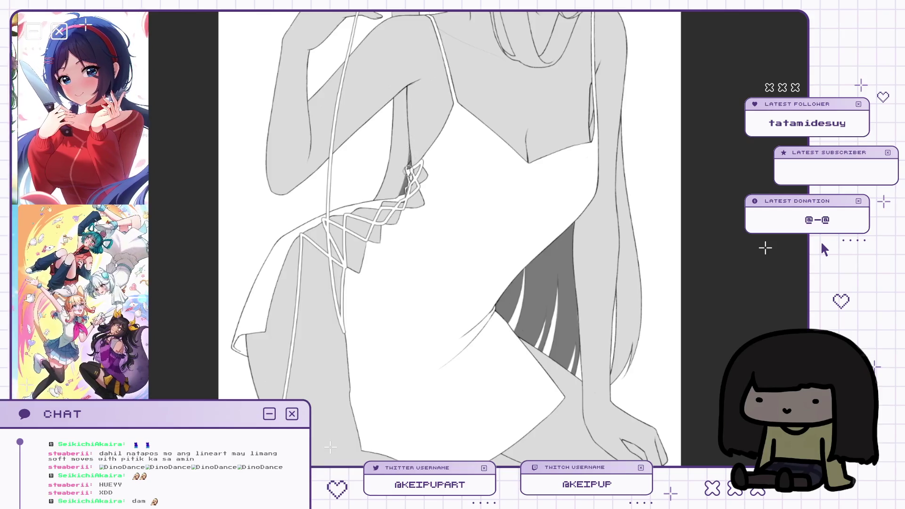
pyautogui.moveTo(650, 84); pyautogui.dragTo(612, 200)
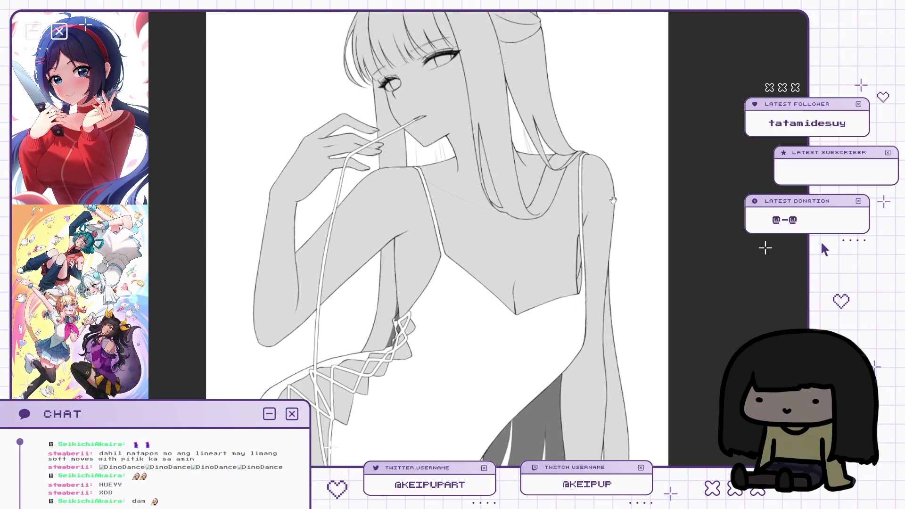
pyautogui.scroll(2, 511, 109)
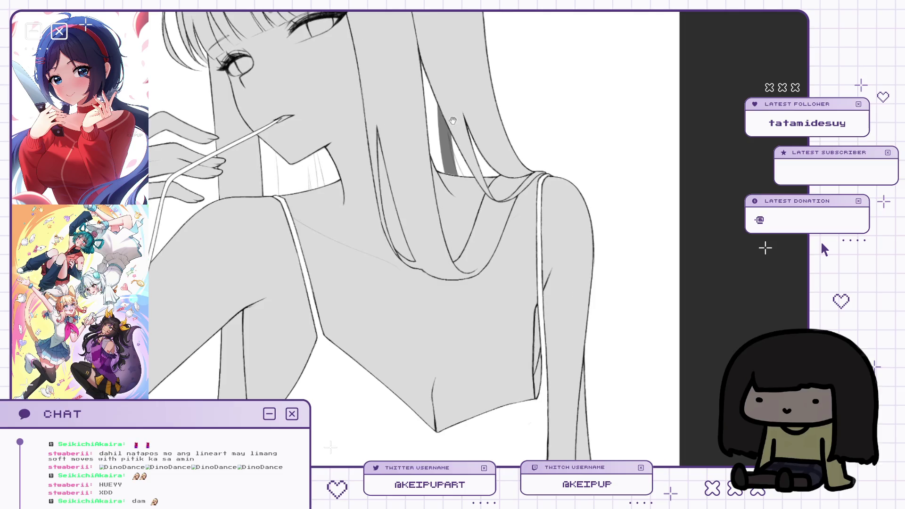
pyautogui.moveTo(451, 126); pyautogui.dragTo(468, 174)
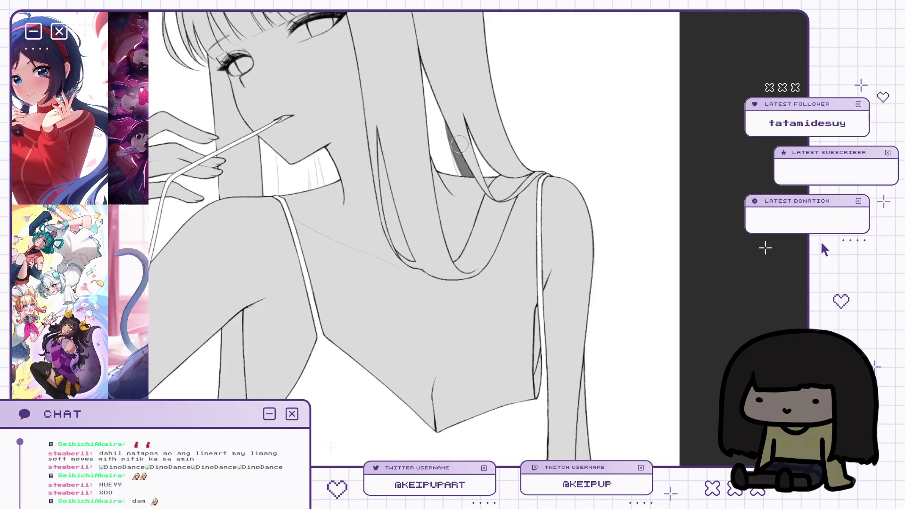
pyautogui.moveTo(469, 127); pyautogui.dragTo(493, 176)
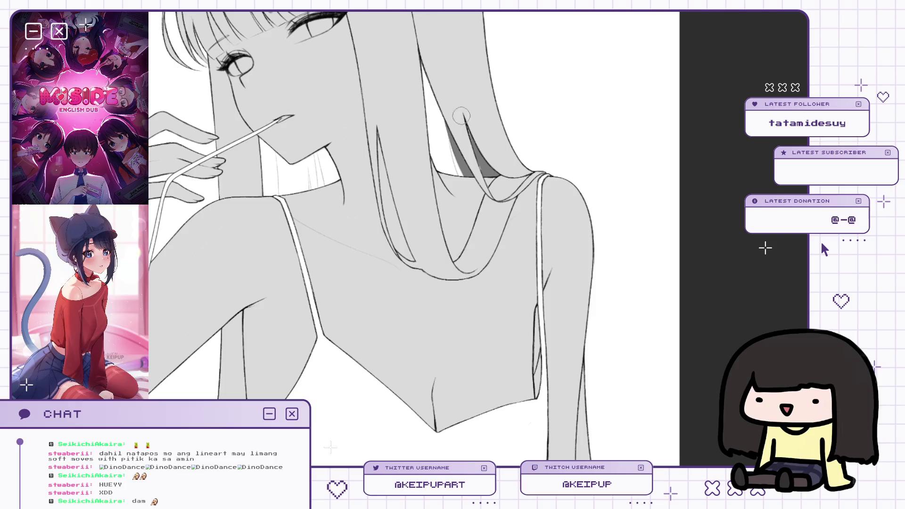
pyautogui.moveTo(420, 65); pyautogui.dragTo(450, 174)
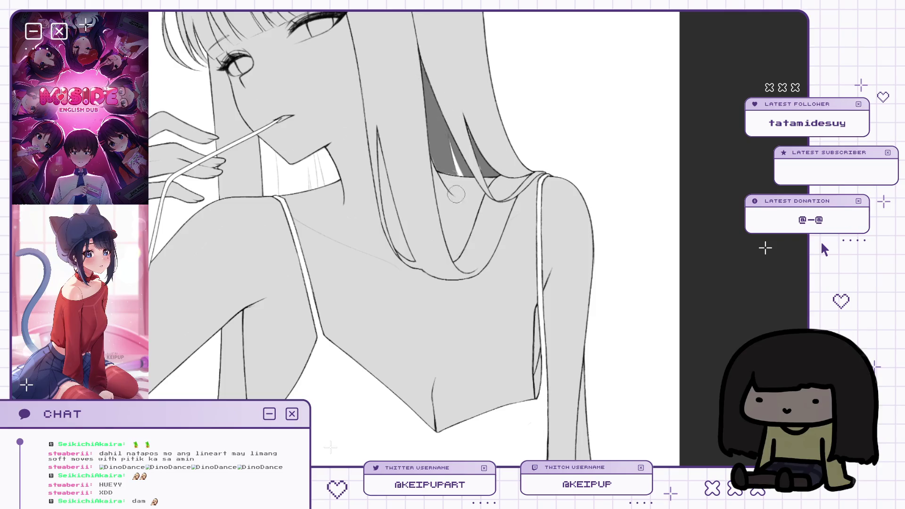
# Shade the collar area beneath the hair, extending the shading further left.
pyautogui.moveTo(439, 112); pyautogui.dragTo(511, 132)
pyautogui.moveTo(397, 168); pyautogui.dragTo(408, 204)
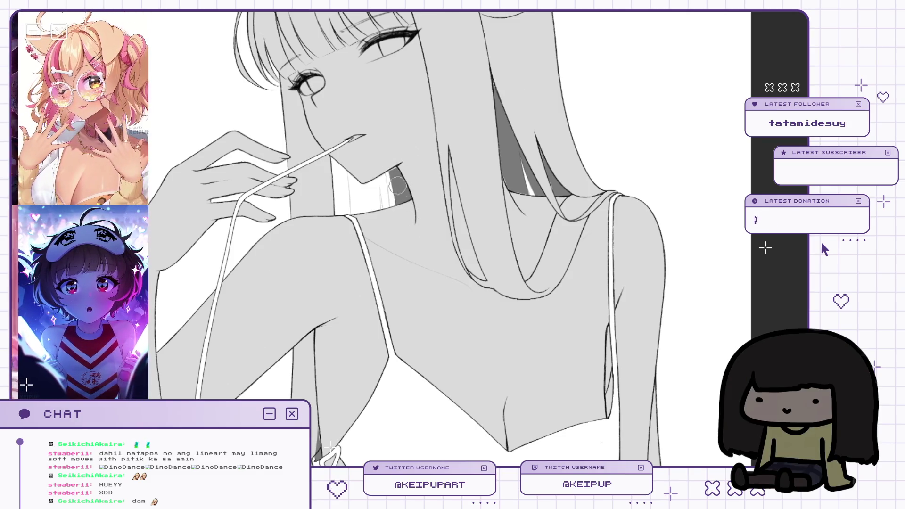
pyautogui.moveTo(382, 173); pyautogui.dragTo(384, 206)
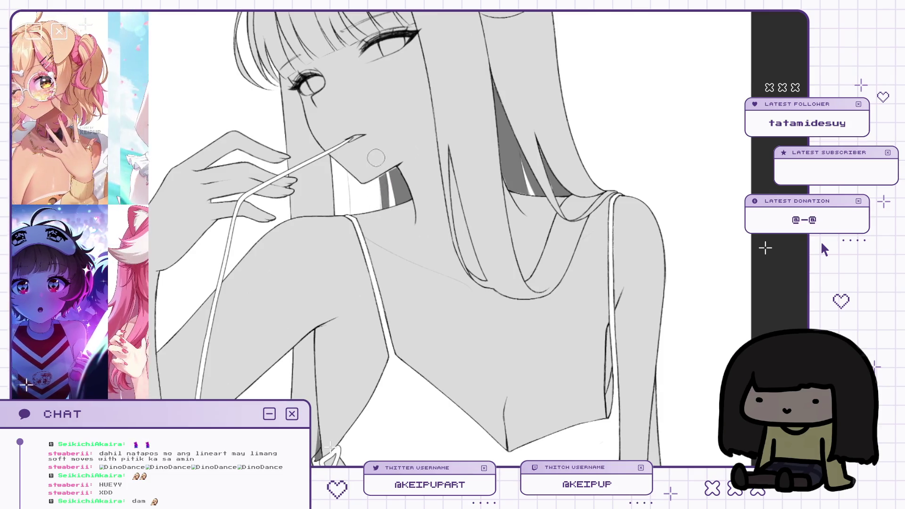
pyautogui.moveTo(375, 175); pyautogui.dragTo(363, 213)
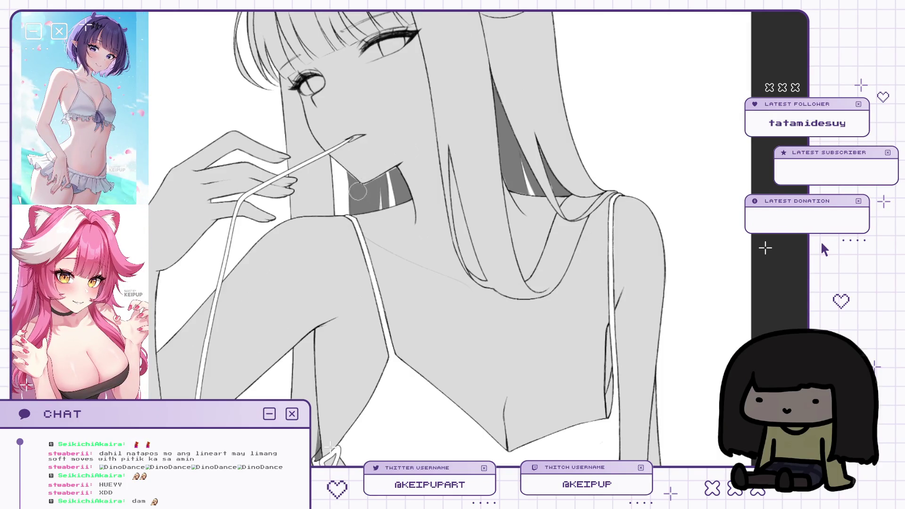
pyautogui.hotkey('ctrl', '-')
pyautogui.hotkey('ctrl', '-')
pyautogui.hotkey('ctrl', '-')
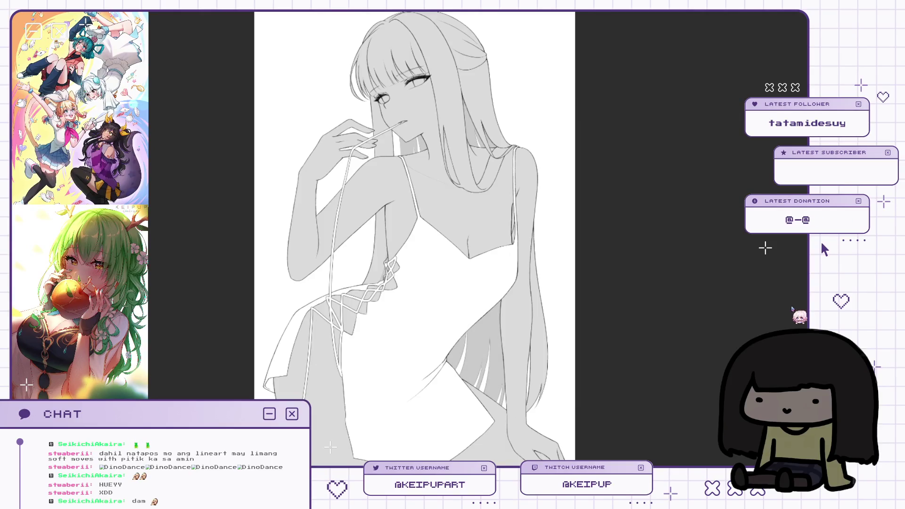
# Fill the girl's slip dress with solid black using the paint bucket.
pyautogui.scroll(-1, 529, 257)
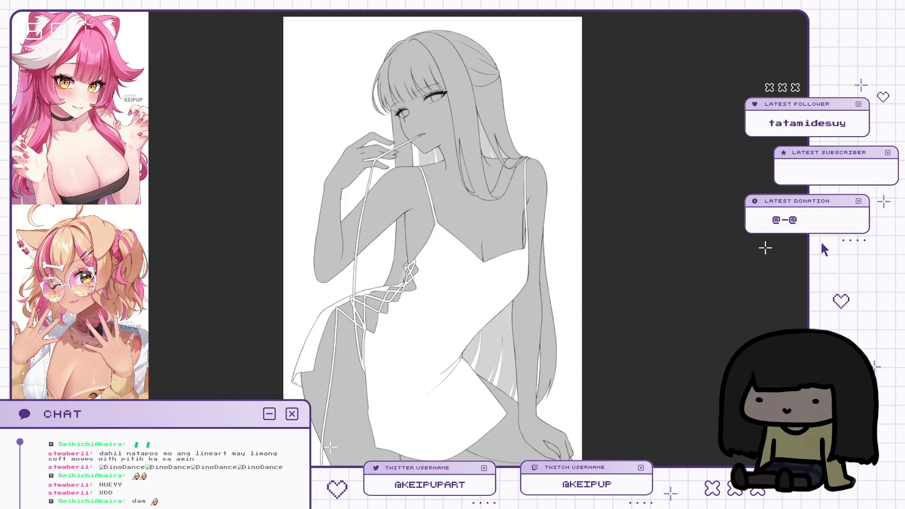
pyautogui.scroll(1, 515, 233)
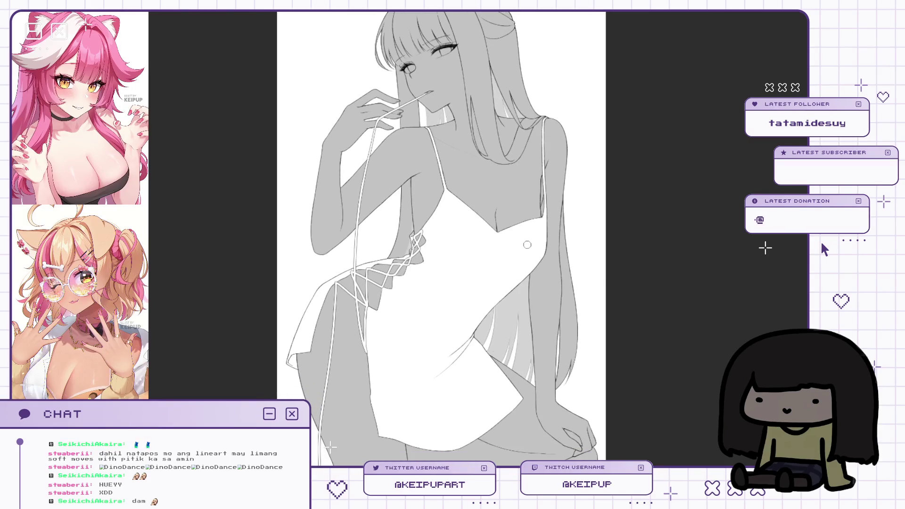
pyautogui.scroll(2, 527, 245)
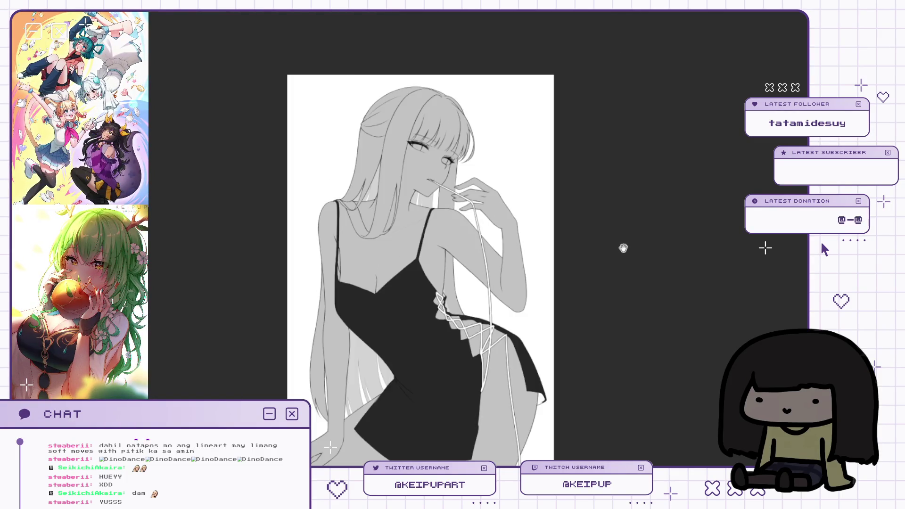
# Undo the black dress fill, then refill the dress black with the fill tool.
pyautogui.press('h')
pyautogui.scroll(2, 591, 311)
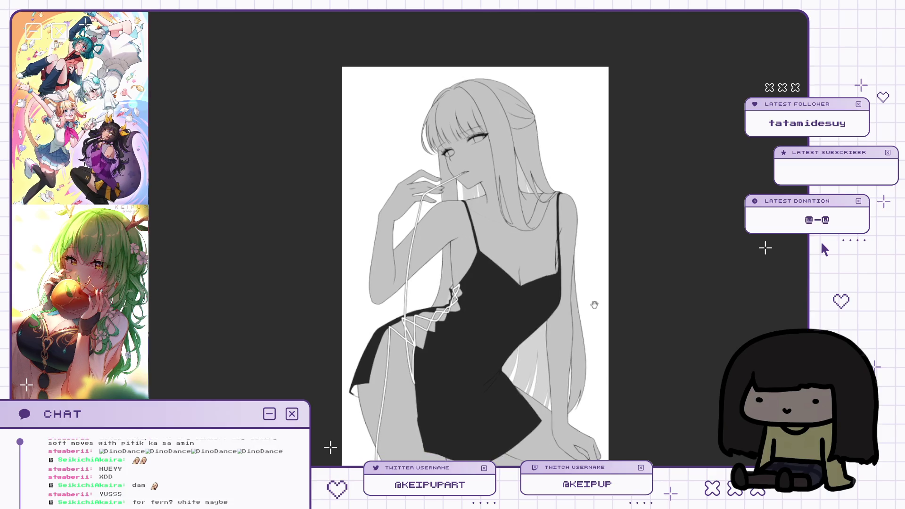
pyautogui.hotkey('ctrl', 'z')
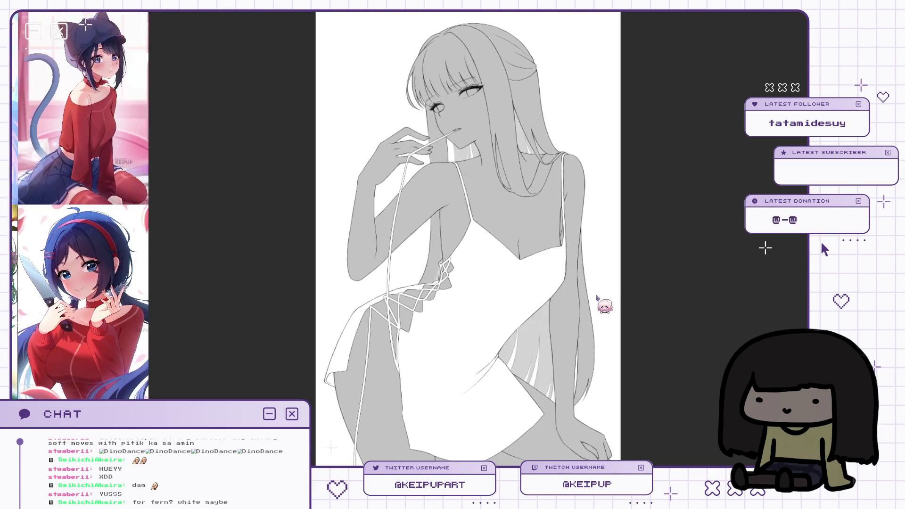
pyautogui.press('g')
pyautogui.scroll(-2, 613, 261)
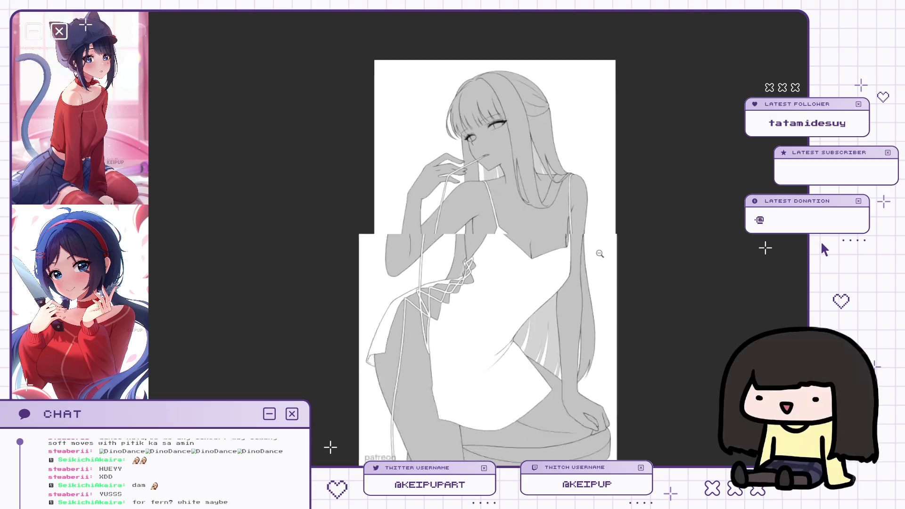
pyautogui.scroll(2, 583, 284)
pyautogui.click(583, 284)
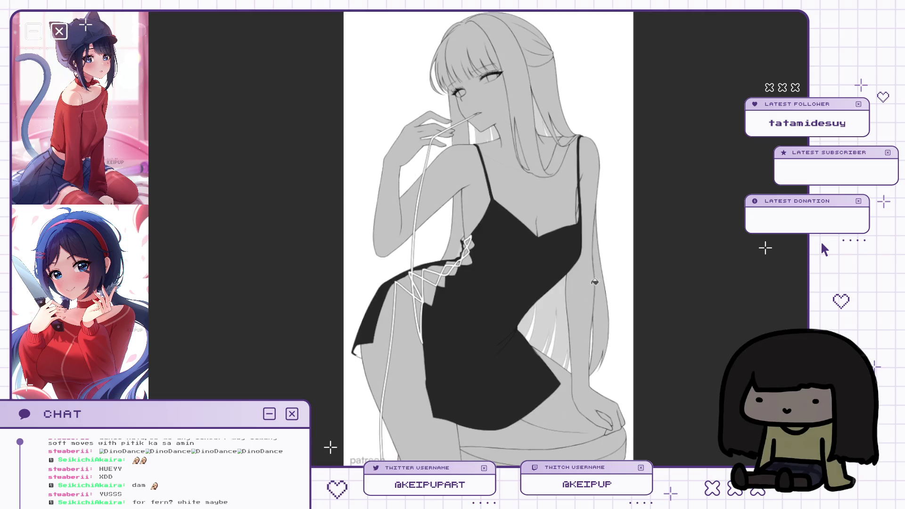
# Undo the black fill again, leaving the slip dress white.
pyautogui.hscroll(2, 590, 276)
pyautogui.hscroll(-2, 586, 263)
pyautogui.scroll(1, 587, 262)
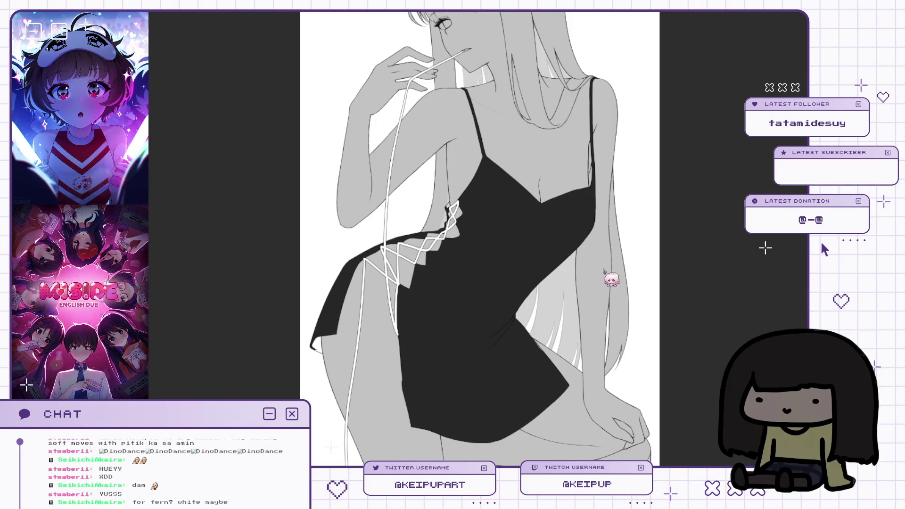
pyautogui.scroll(-2, 721, 142)
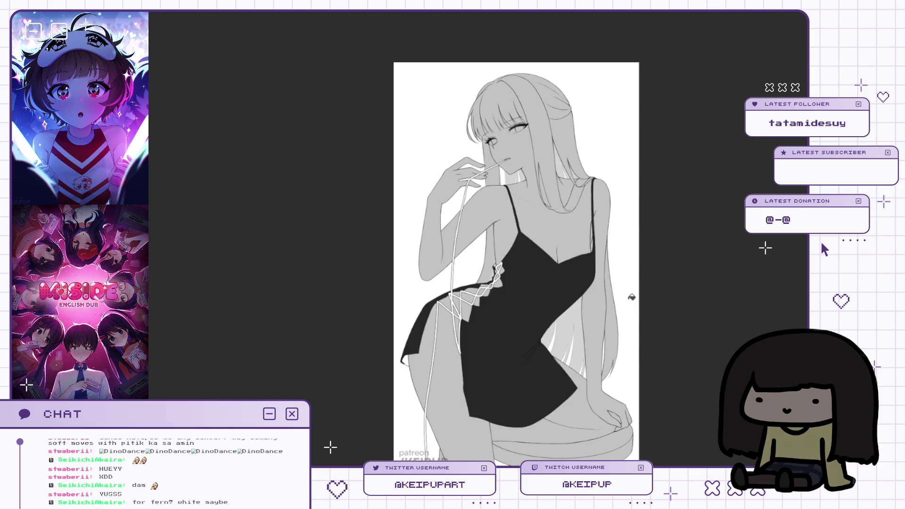
pyautogui.hotkey('ctrl', 'z')
pyautogui.scroll(2, 602, 298)
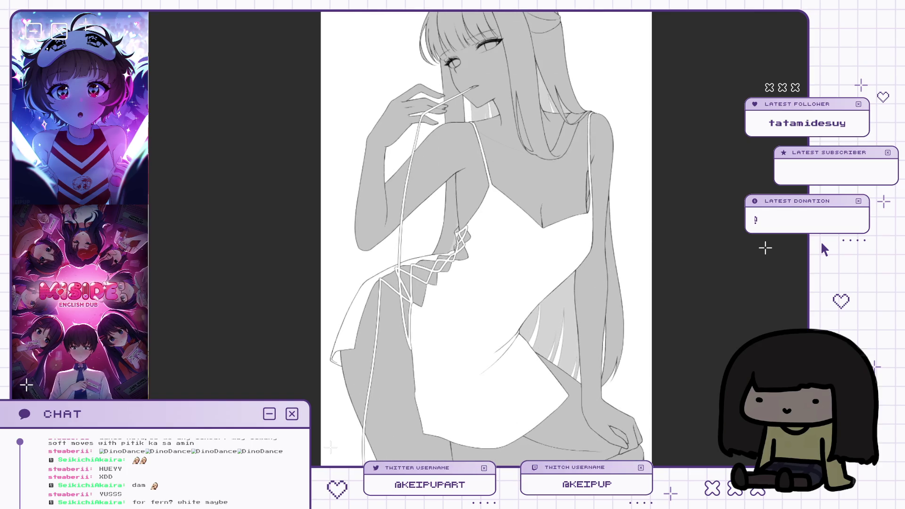
pyautogui.scroll(-2, 597, 347)
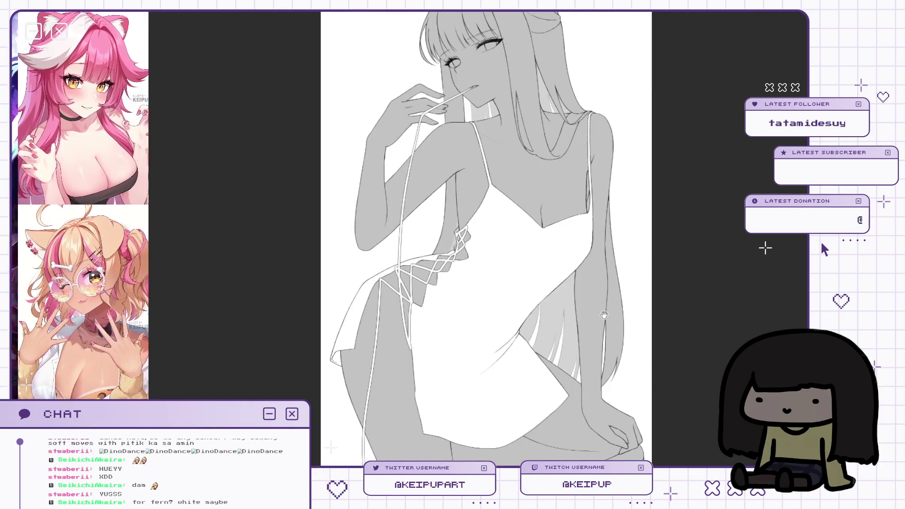
pyautogui.scroll(1, 597, 347)
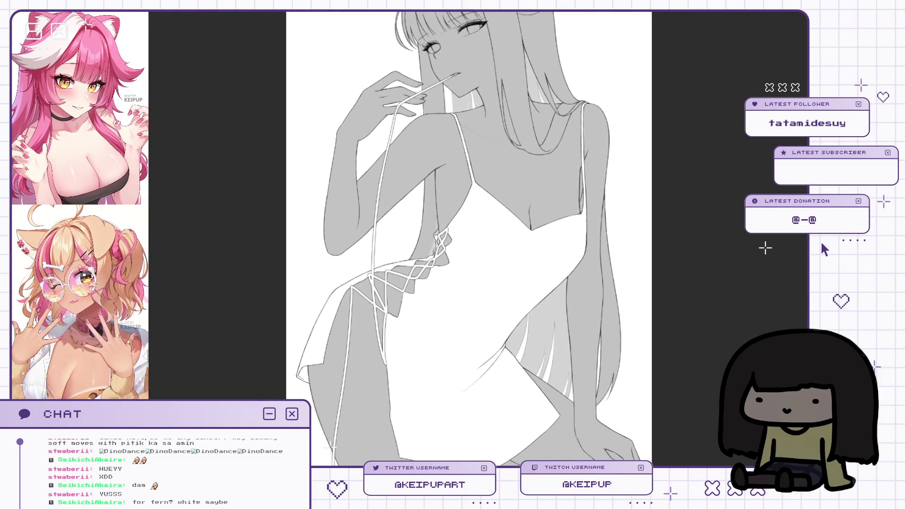
pyautogui.scroll(2, 491, 224)
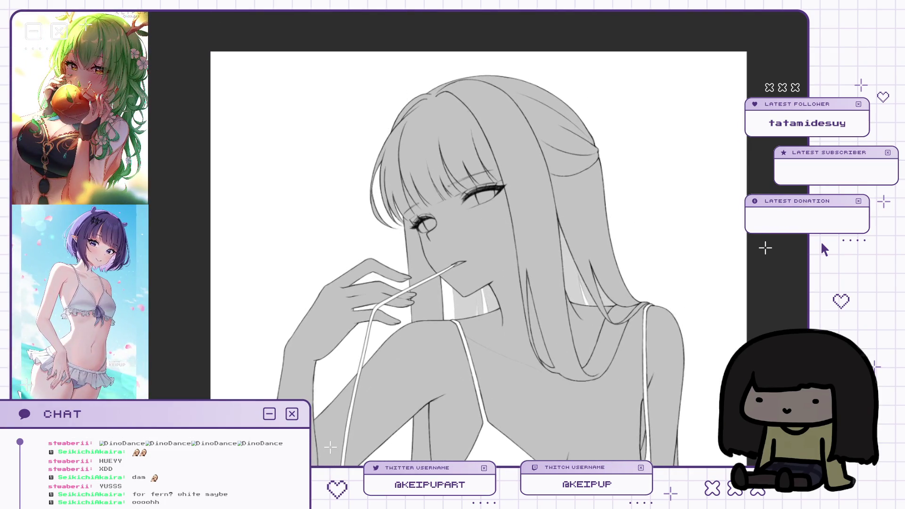
# Paint white into the girl's upper eye and along the lower eyelid.
pyautogui.scroll(-1, 470, 239)
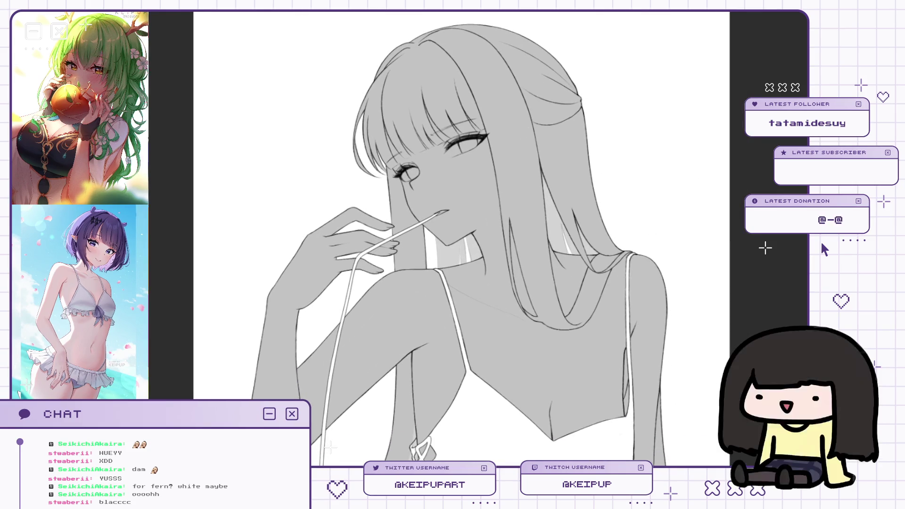
pyautogui.scroll(2, 550, 168)
pyautogui.scroll(1, 550, 168)
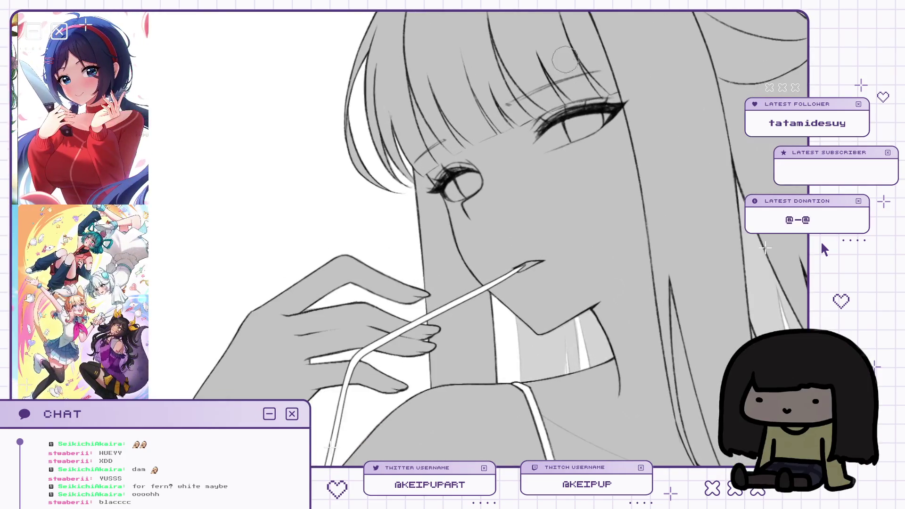
pyautogui.moveTo(549, 132); pyautogui.dragTo(565, 126)
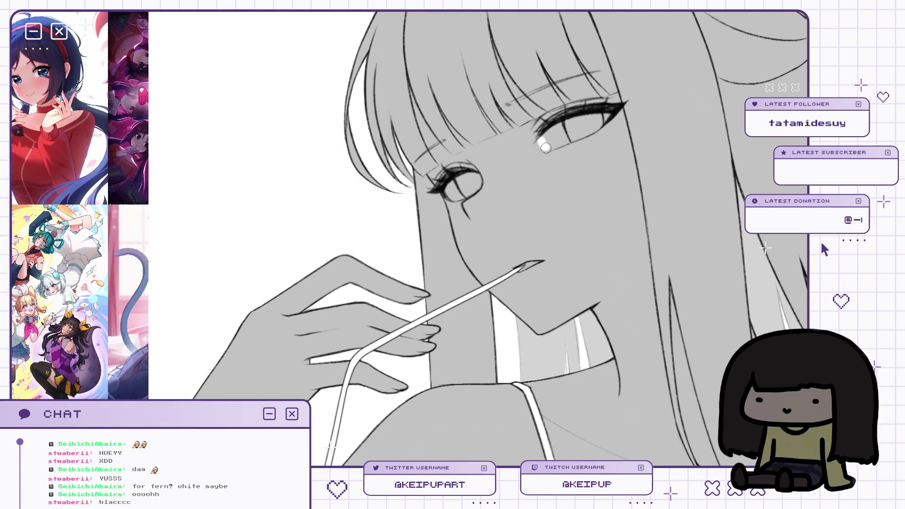
pyautogui.moveTo(545, 148)
pyautogui.mouseDown()
pyautogui.moveTo(591, 132)
pyautogui.moveTo(609, 112)
pyautogui.mouseUp()
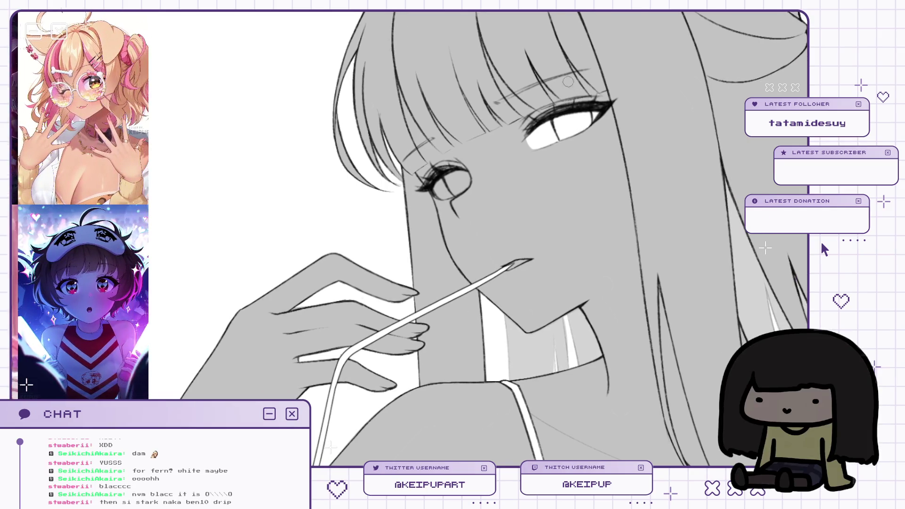
# Mirror the canvas to check the face, frame the blank area beside the head, undo a stray stroke.
pyautogui.moveTo(575, 113); pyautogui.dragTo(577, 103)
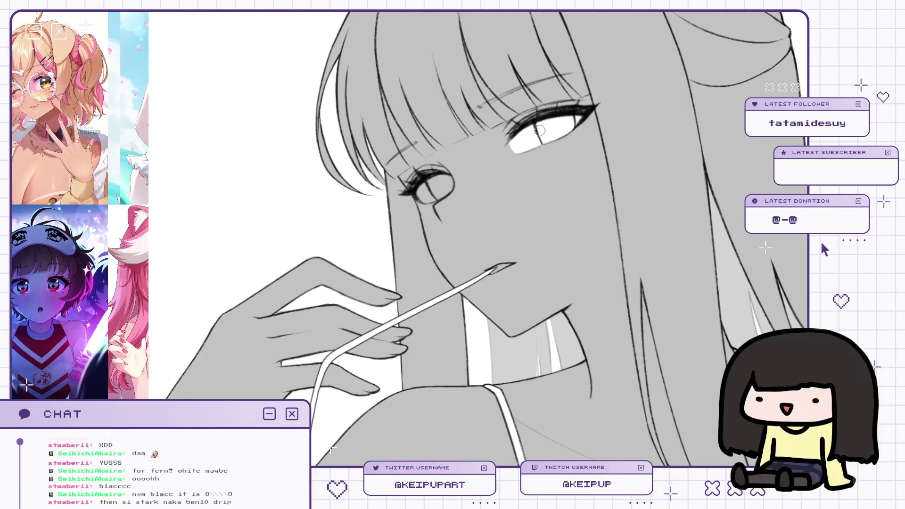
pyautogui.press('h')
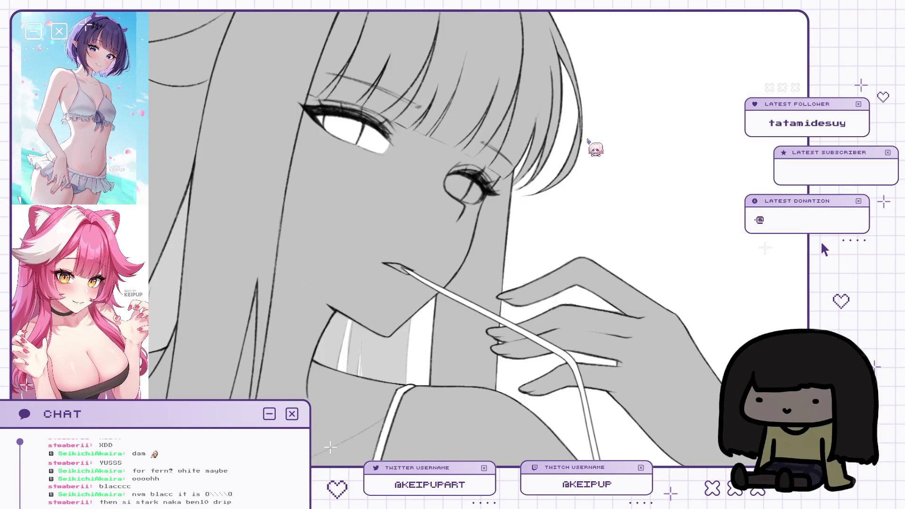
pyautogui.moveTo(626, 167); pyautogui.dragTo(571, 169)
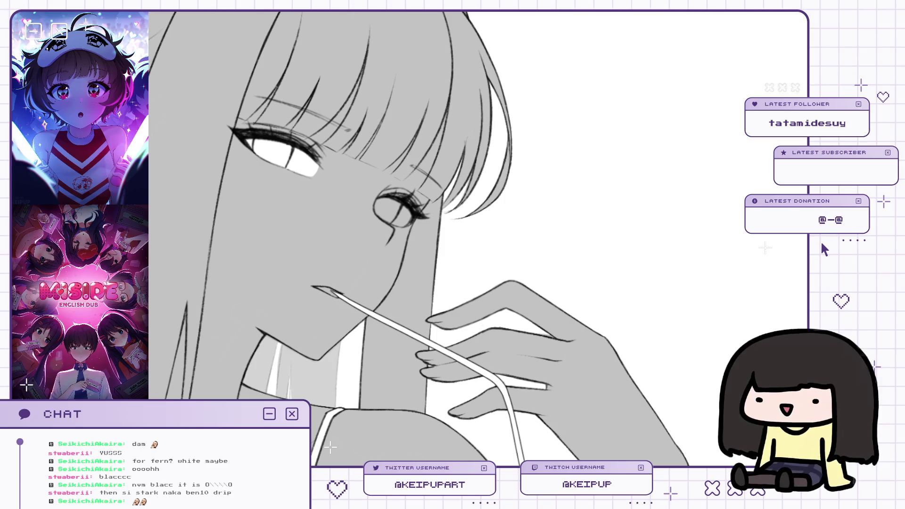
pyautogui.moveTo(677, 121); pyautogui.dragTo(564, 205)
pyautogui.hotkey('ctrl', '0')
pyautogui.scroll(2, 583, 228)
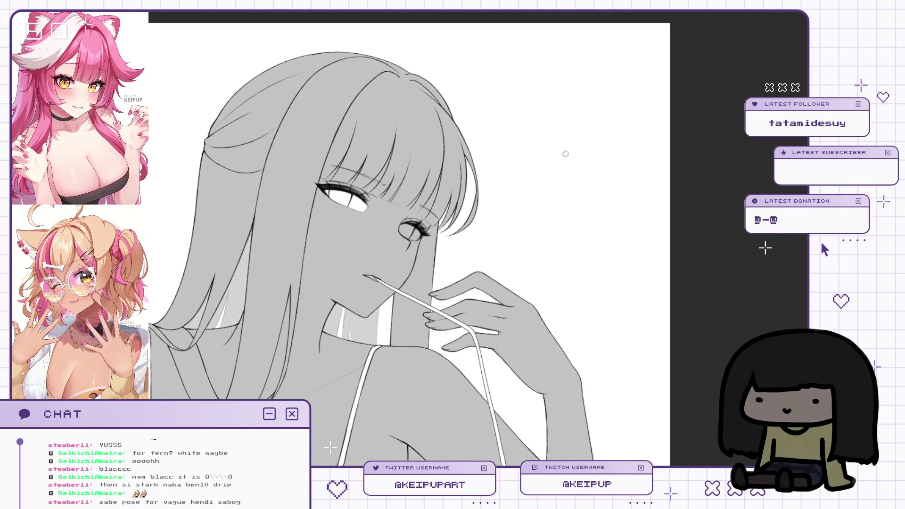
pyautogui.hotkey('ctrl', 'z')
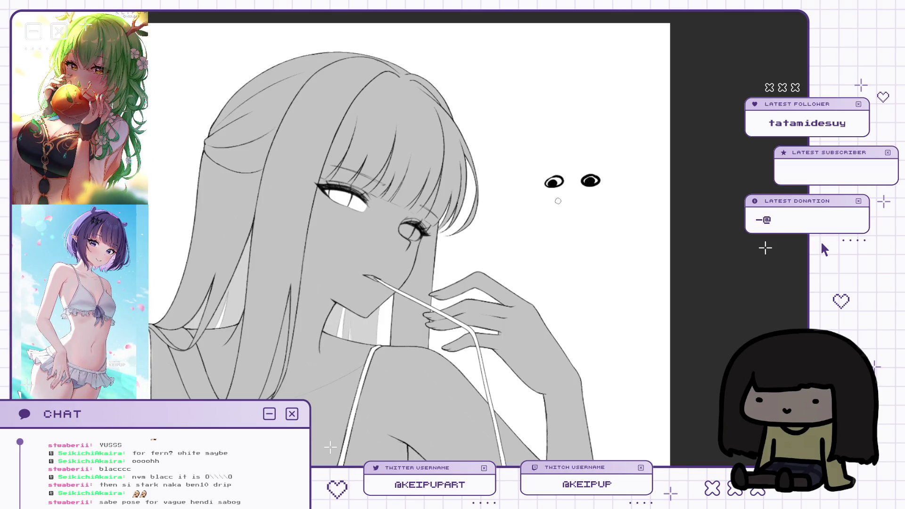
# Draw the doodle's mouth curve, redoing it several times until it sits right.
pyautogui.hotkey('ctrl', 'z')
pyautogui.moveTo(542, 177)
pyautogui.mouseDown()
pyautogui.moveTo(541, 197)
pyautogui.moveTo(593, 202)
pyautogui.mouseUp()
pyautogui.hotkey('ctrl', 'z')
pyautogui.moveTo(542, 178)
pyautogui.mouseDown()
pyautogui.moveTo(556, 204)
pyautogui.moveTo(593, 202)
pyautogui.mouseUp()
pyautogui.hotkey('ctrl', 'z')
pyautogui.moveTo(542, 180); pyautogui.dragTo(598, 203)
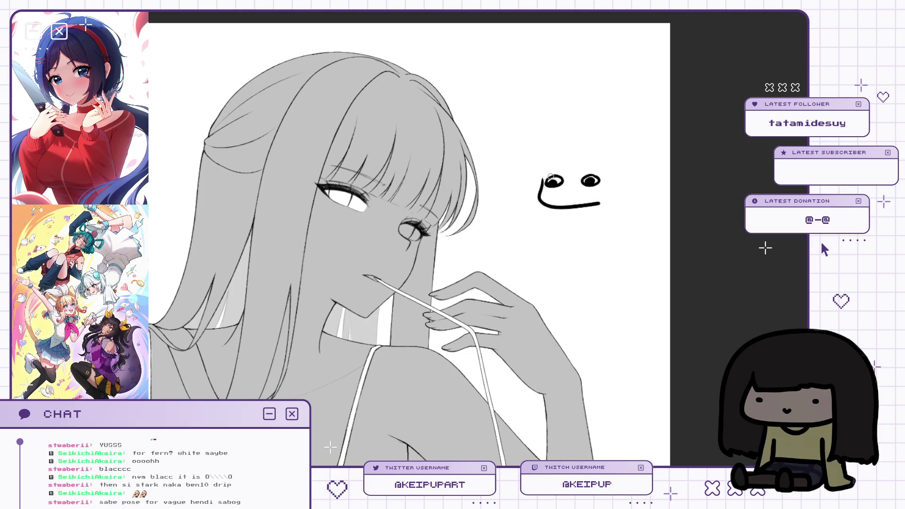
# Redraw the doodle's left eye and a box-shaped mouth with a line across it.
pyautogui.hotkey('ctrl', 'z')
pyautogui.hotkey('ctrl', 'z')
pyautogui.hotkey('ctrl', 'z')
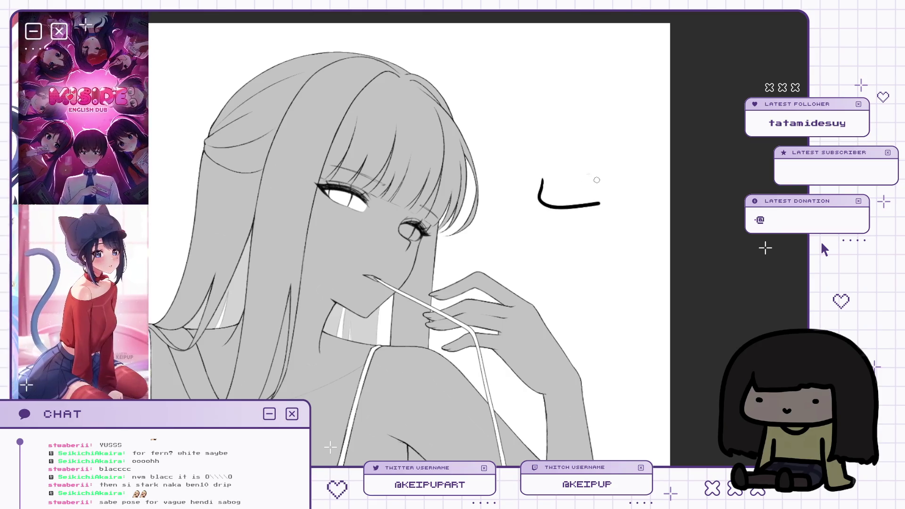
pyautogui.moveTo(544, 188); pyautogui.dragTo(556, 179)
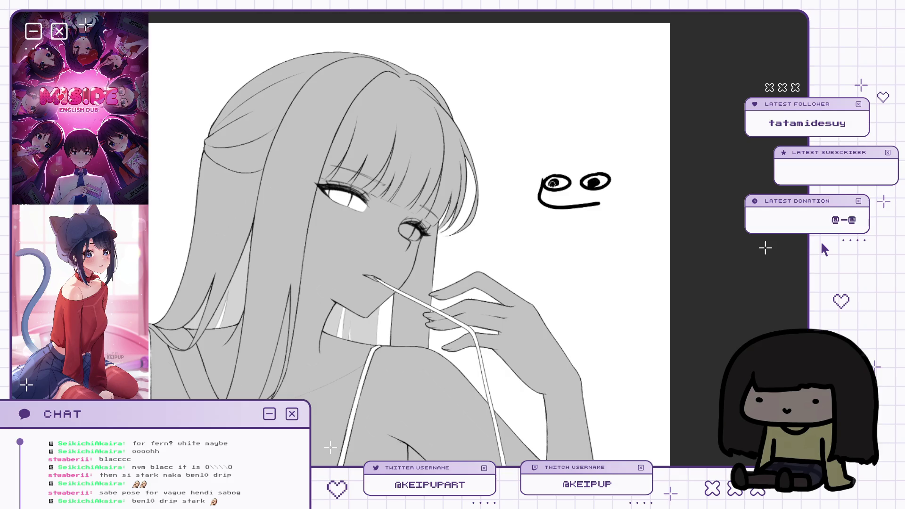
pyautogui.moveTo(552, 206); pyautogui.dragTo(604, 200)
pyautogui.hotkey('ctrl', 'z')
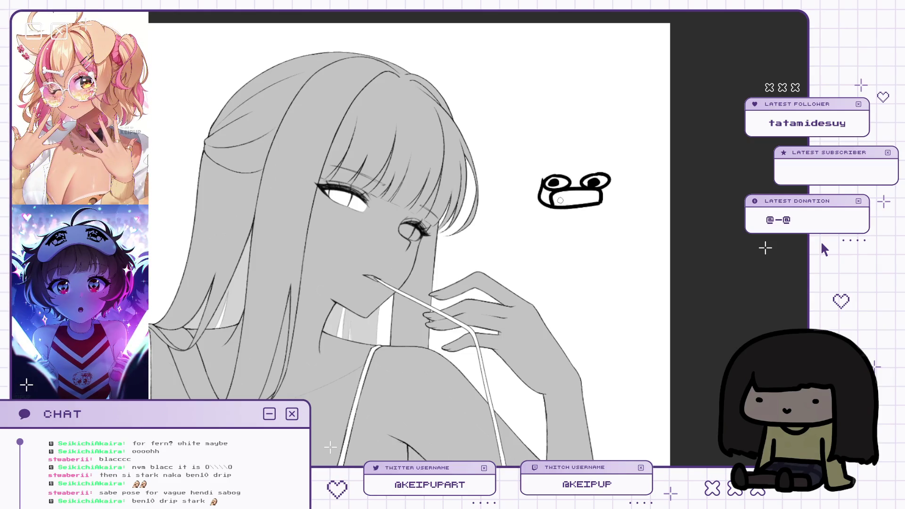
pyautogui.moveTo(552, 198)
pyautogui.mouseDown()
pyautogui.moveTo(598, 196)
pyautogui.moveTo(550, 205)
pyautogui.mouseUp()
# Draw the top hairline above the doodle's face.
pyautogui.moveTo(611, 177); pyautogui.dragTo(608, 168)
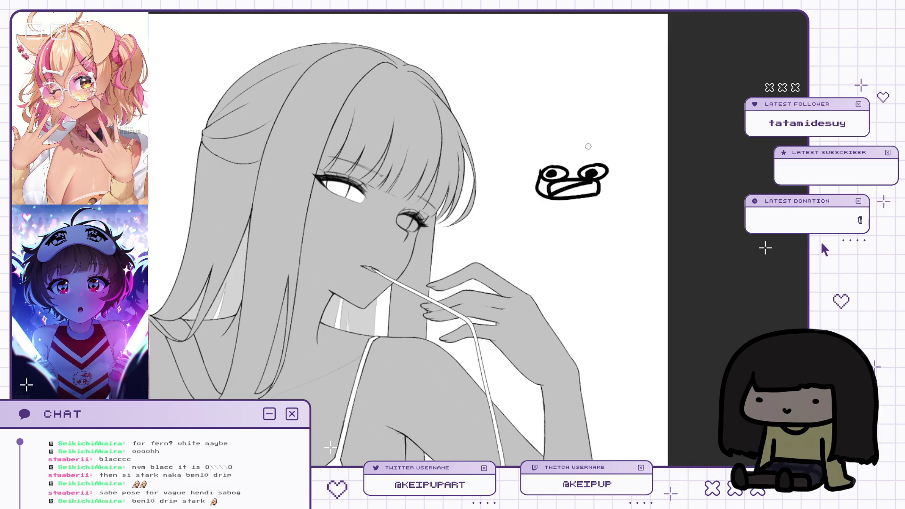
pyautogui.moveTo(598, 130)
pyautogui.mouseDown()
pyautogui.moveTo(589, 122)
pyautogui.moveTo(553, 129)
pyautogui.mouseUp()
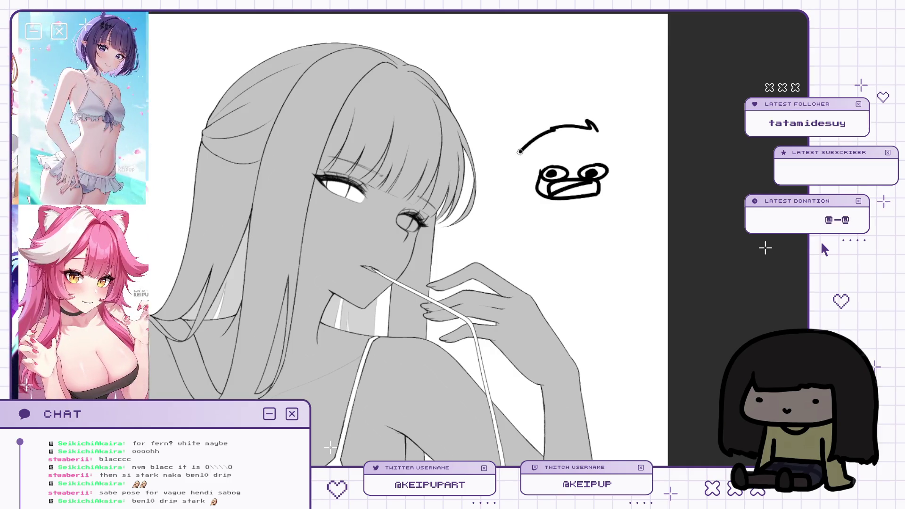
pyautogui.hotkey('ctrl', 'z')
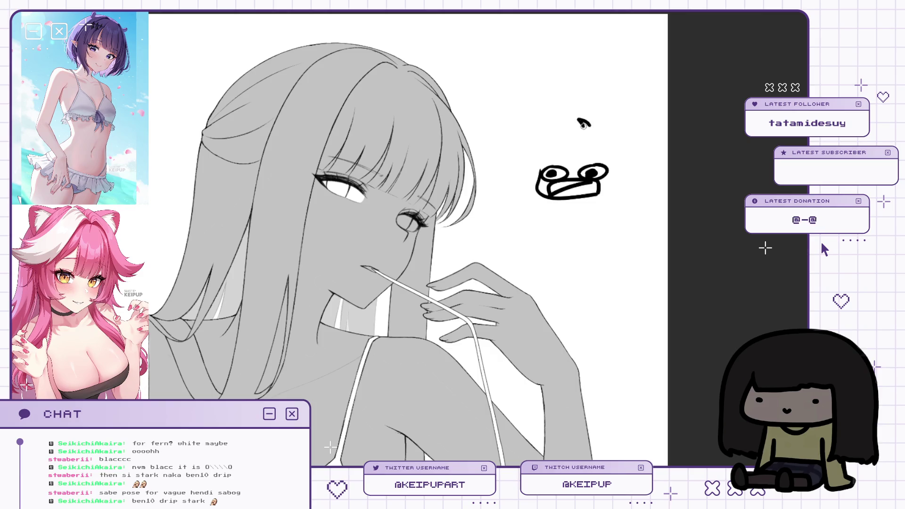
pyautogui.moveTo(578, 125)
pyautogui.mouseDown()
pyautogui.moveTo(589, 121)
pyautogui.moveTo(531, 141)
pyautogui.mouseUp()
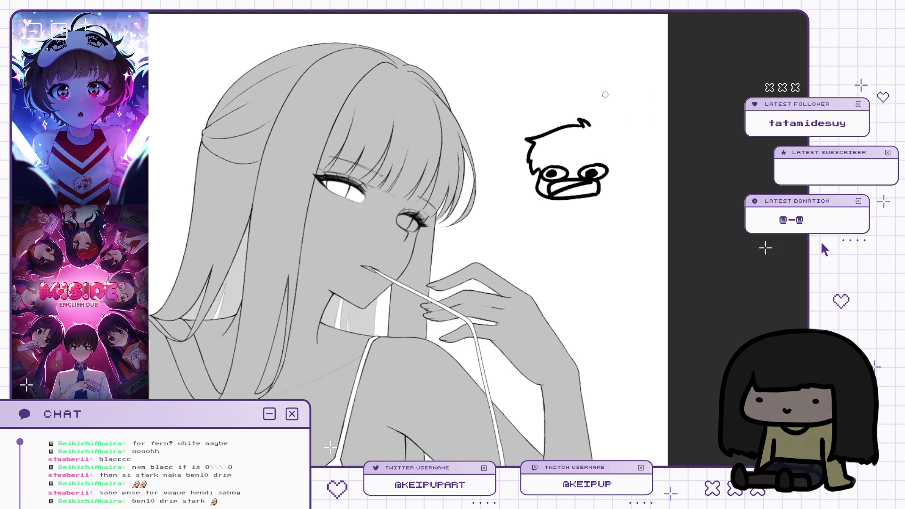
# Draw the doodle's hair down the right side, a V-shaped fringe, and spikes on top.
pyautogui.hotkey('ctrl', 'z')
pyautogui.moveTo(595, 123)
pyautogui.mouseDown()
pyautogui.moveTo(626, 160)
pyautogui.moveTo(616, 179)
pyautogui.mouseUp()
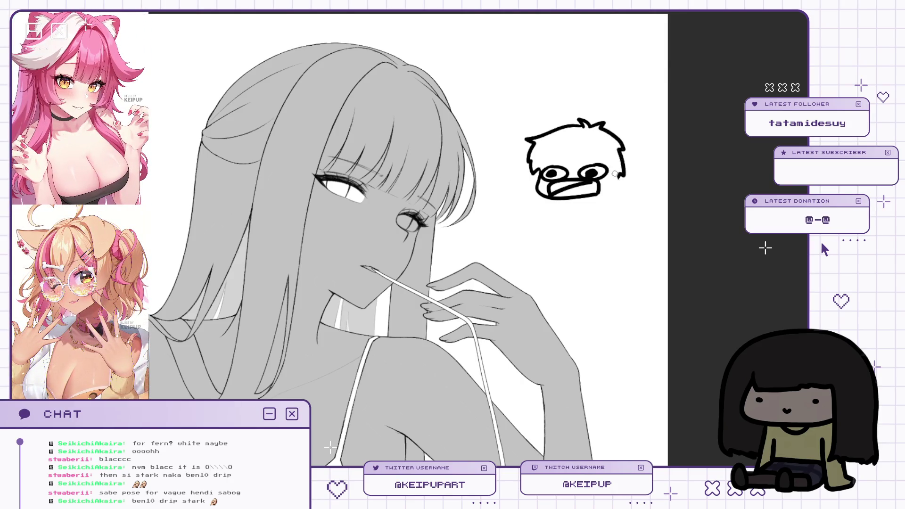
pyautogui.moveTo(614, 185); pyautogui.dragTo(606, 193)
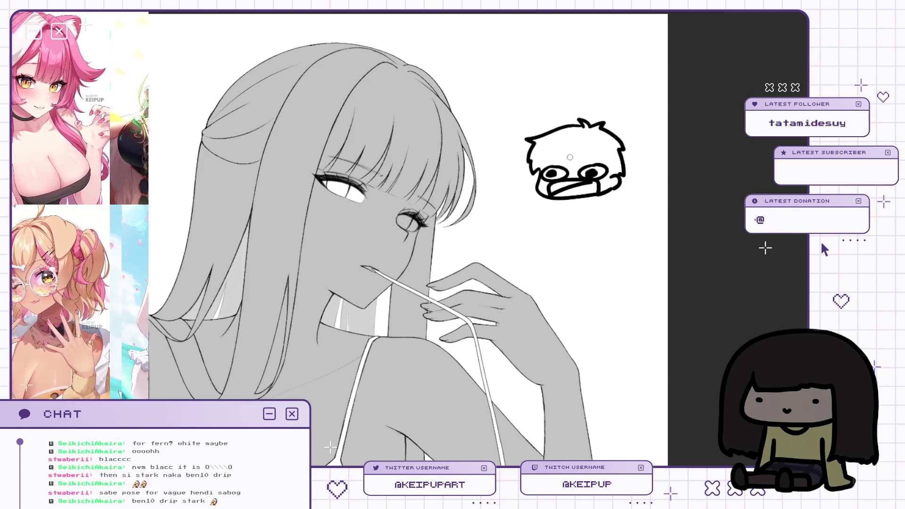
pyautogui.moveTo(564, 153); pyautogui.dragTo(589, 163)
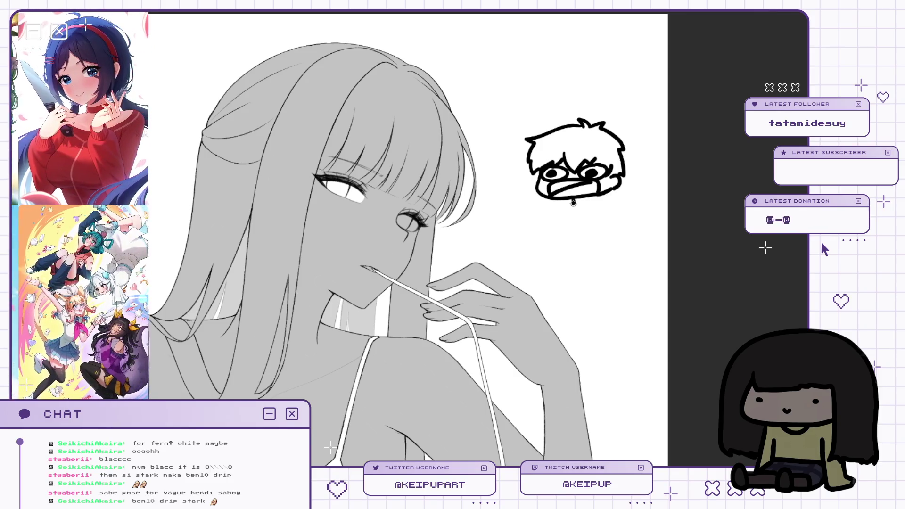
pyautogui.moveTo(583, 195); pyautogui.dragTo(584, 204)
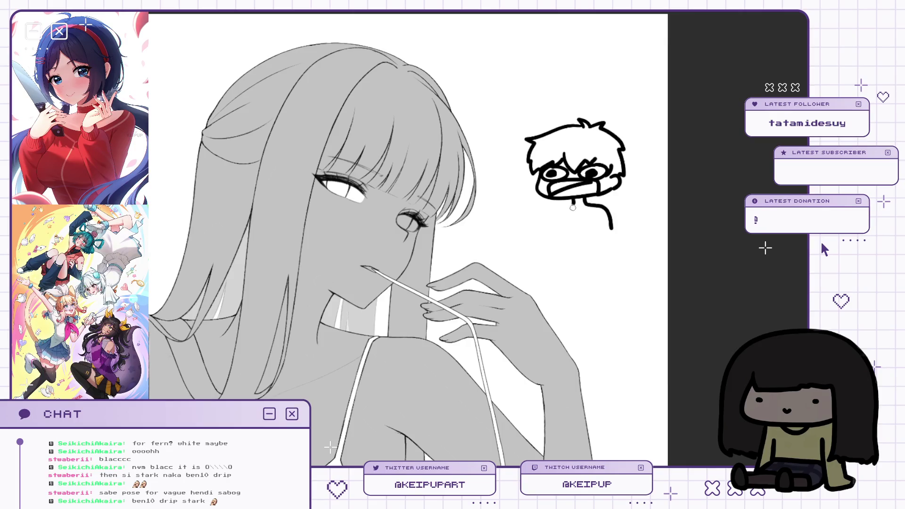
pyautogui.hotkey('ctrl', 'z')
pyautogui.hotkey('ctrl', 'z')
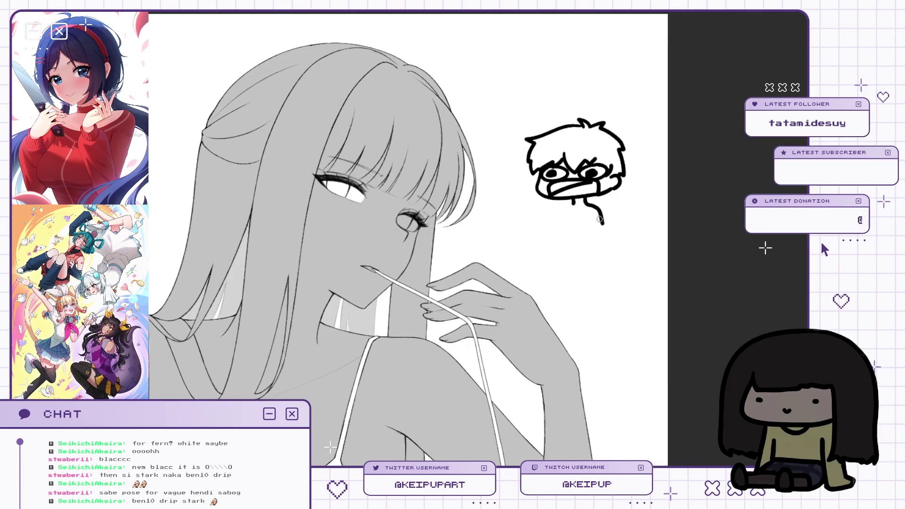
pyautogui.moveTo(626, 187); pyautogui.dragTo(641, 170)
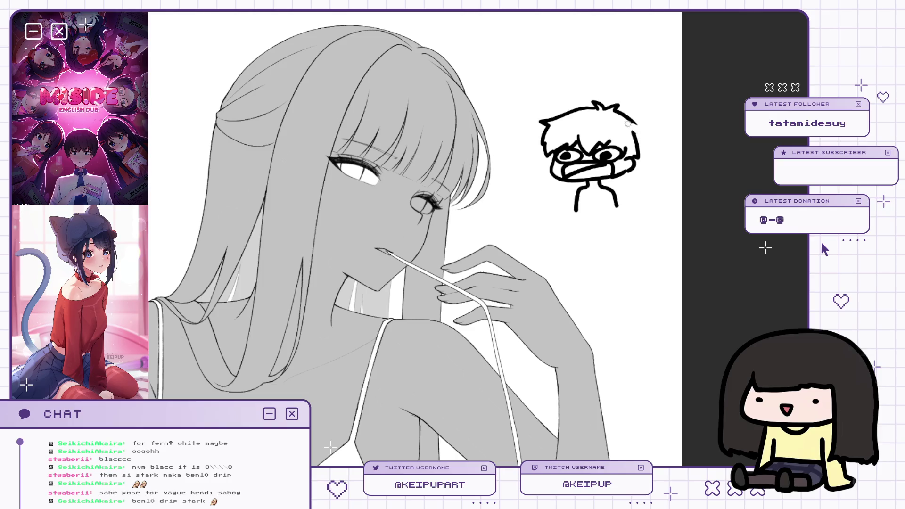
pyautogui.moveTo(630, 121)
pyautogui.mouseDown()
pyautogui.moveTo(646, 129)
pyautogui.moveTo(632, 135)
pyautogui.moveTo(643, 158)
pyautogui.mouseUp()
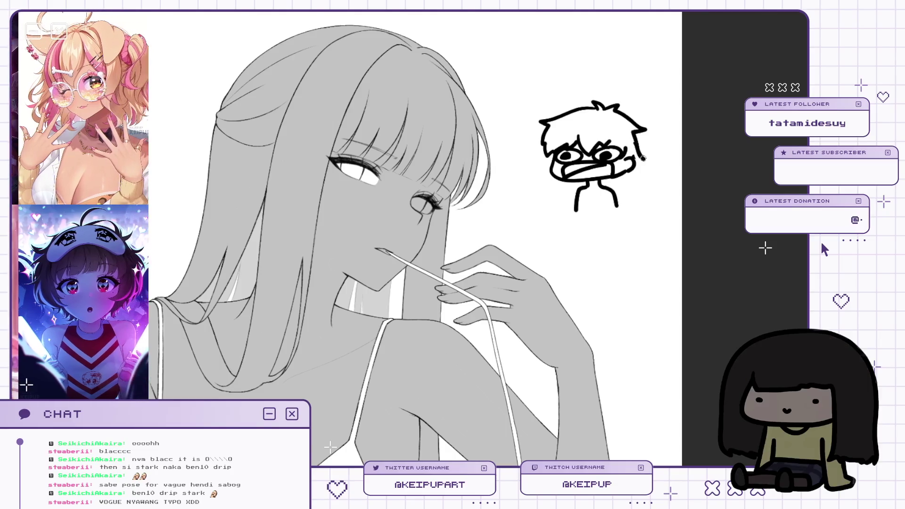
pyautogui.moveTo(568, 113); pyautogui.dragTo(587, 115)
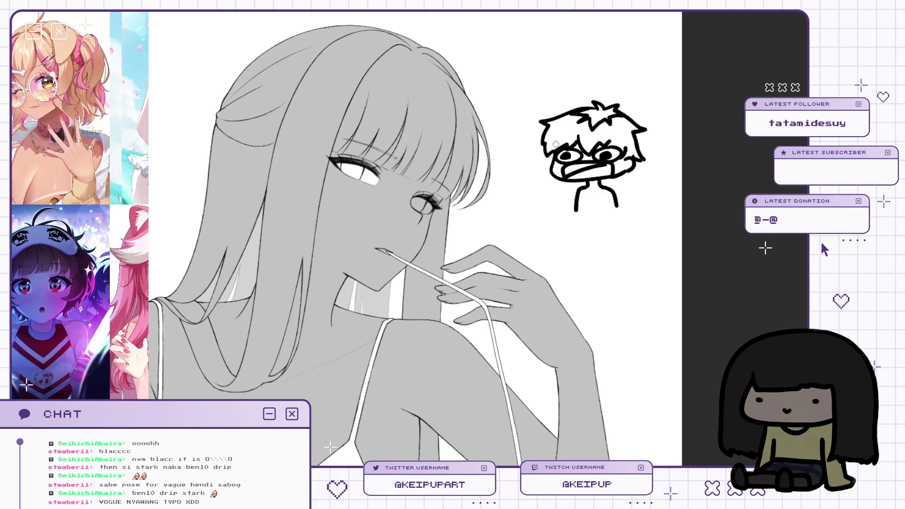
# Draw the doodle's neck, shoulders, and both arms with hands.
pyautogui.moveTo(680, 183)
pyautogui.mouseDown()
pyautogui.moveTo(676, 201)
pyautogui.moveTo(671, 194)
pyautogui.mouseUp()
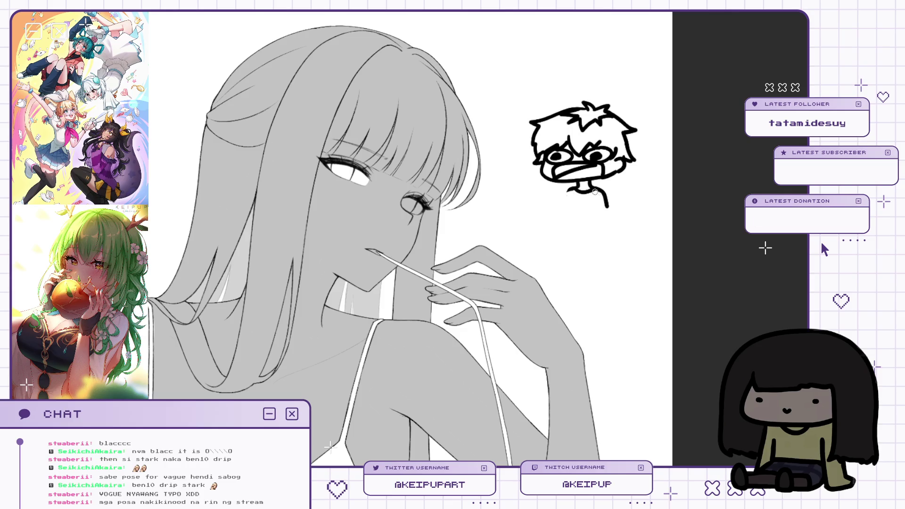
pyautogui.moveTo(605, 191)
pyautogui.mouseDown()
pyautogui.moveTo(622, 212)
pyautogui.moveTo(613, 220)
pyautogui.moveTo(607, 209)
pyautogui.mouseUp()
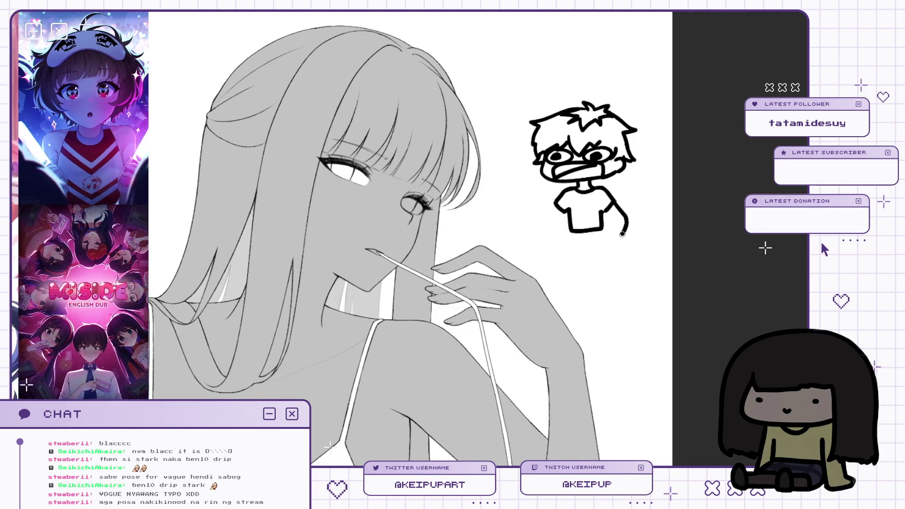
pyautogui.hotkey('ctrl', 'z')
pyautogui.moveTo(613, 202); pyautogui.dragTo(614, 239)
pyautogui.hotkey('ctrl', 'z')
pyautogui.moveTo(557, 203)
pyautogui.mouseDown()
pyautogui.moveTo(549, 230)
pyautogui.moveTo(560, 234)
pyautogui.mouseUp()
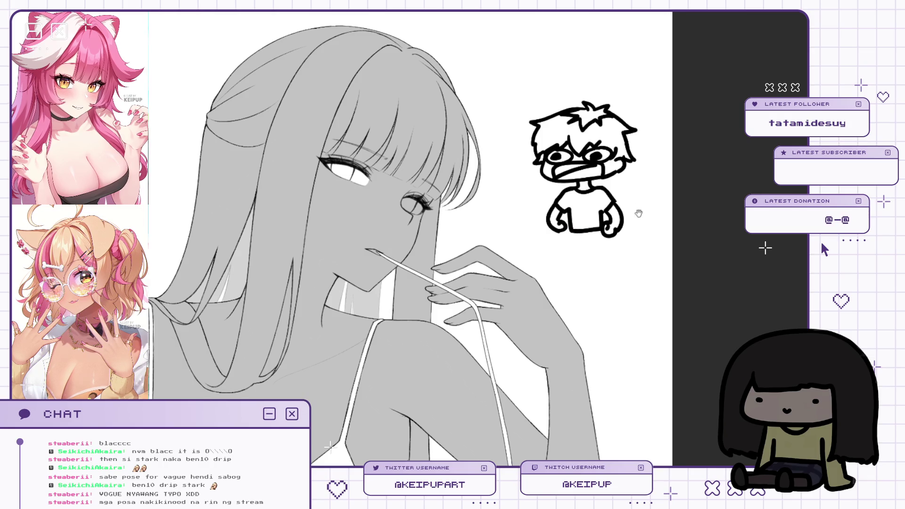
pyautogui.scroll(-1, 581, 220)
pyautogui.moveTo(582, 169); pyautogui.dragTo(582, 207)
pyautogui.hotkey('ctrl', 'z')
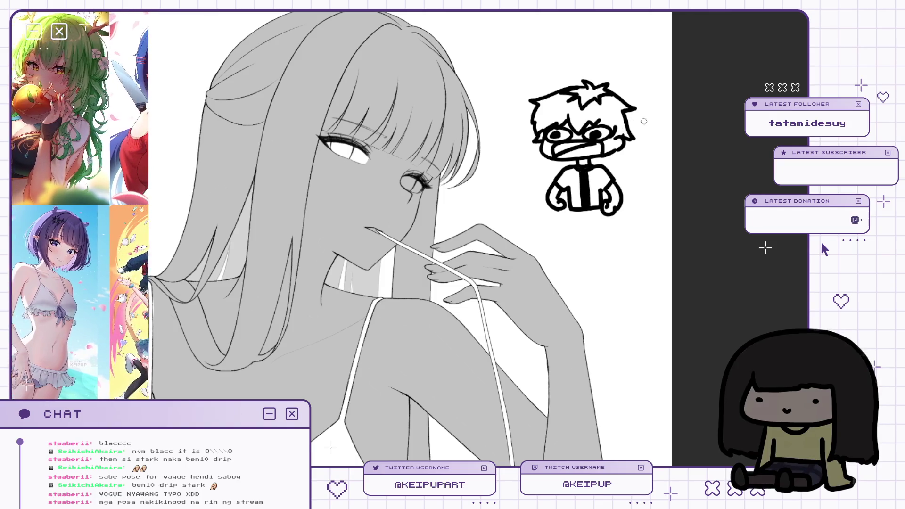
# Begin hand-lettering WAW! to the left of the doodle's head.
pyautogui.scroll(1, 615, 126)
pyautogui.moveTo(503, 107); pyautogui.dragTo(518, 115)
pyautogui.click(521, 100)
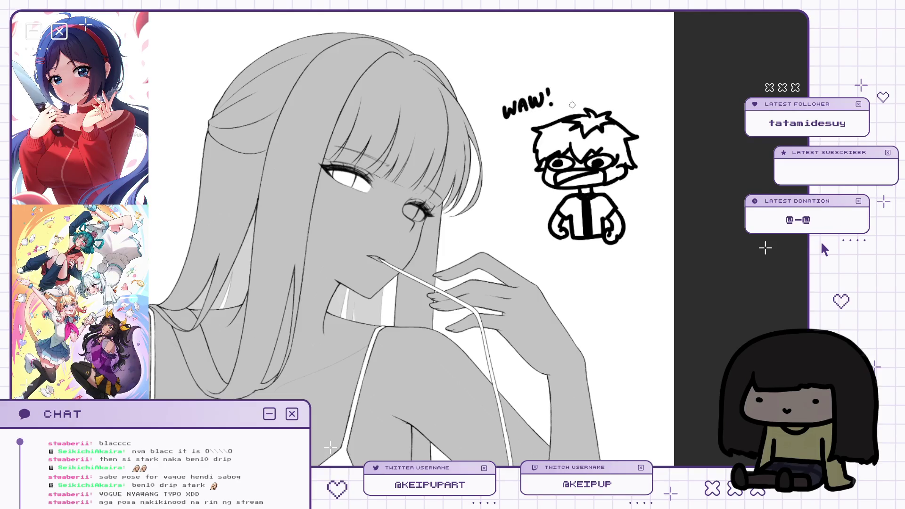
# Underline WAW! with a curve and draw the doodle's left and right legs with feet.
pyautogui.moveTo(524, 123); pyautogui.dragTo(561, 102)
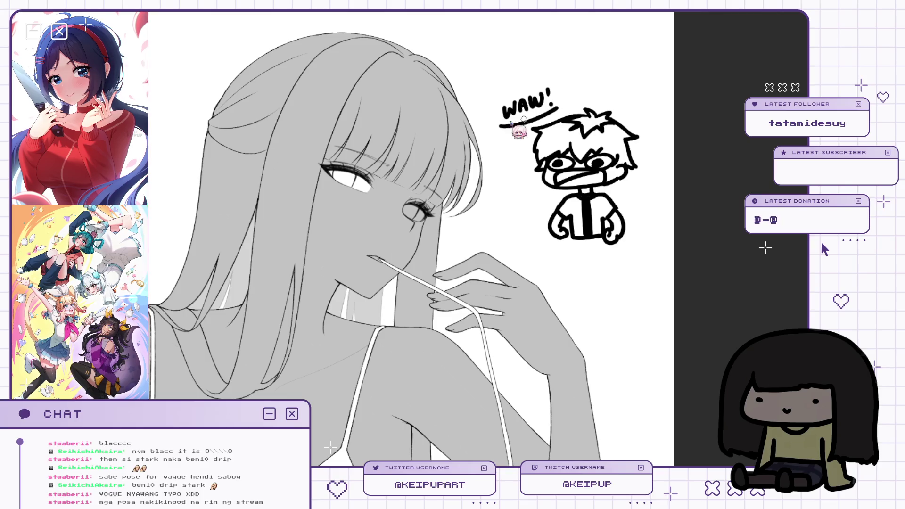
pyautogui.scroll(-2, 651, 122)
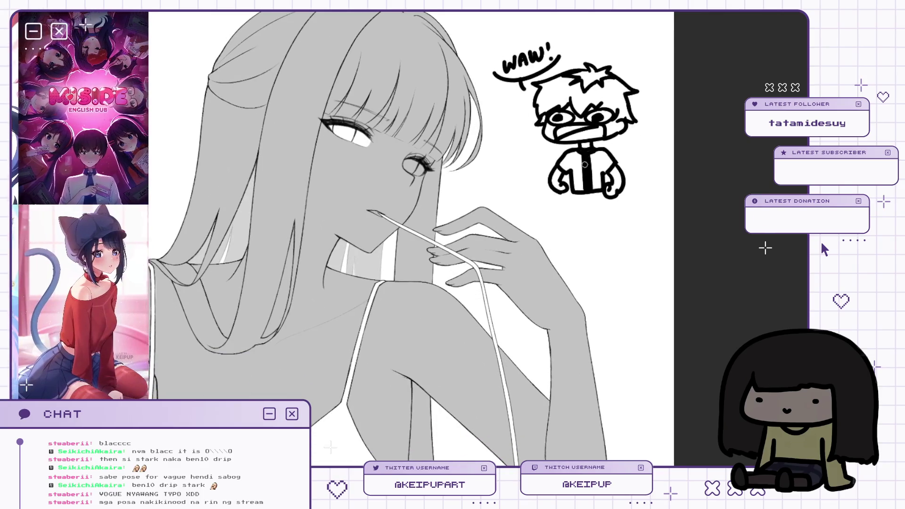
pyautogui.moveTo(569, 192); pyautogui.dragTo(556, 217)
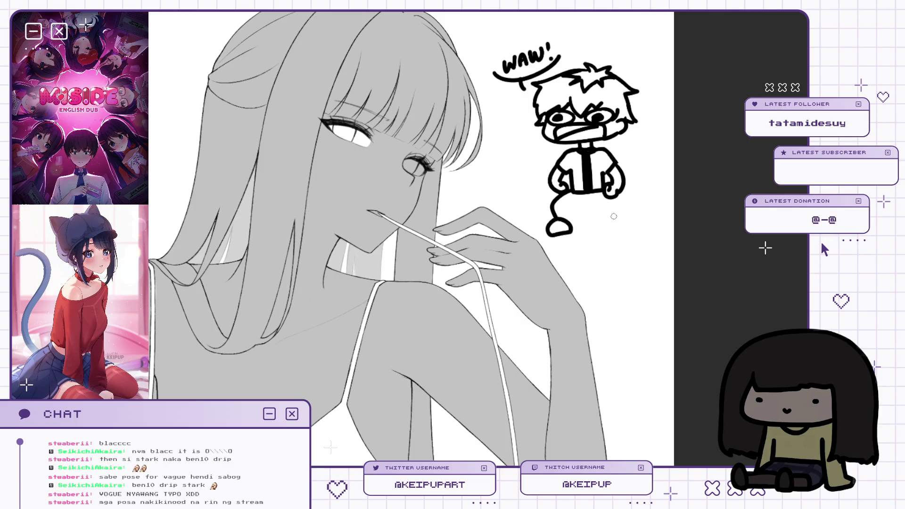
pyautogui.moveTo(613, 225)
pyautogui.mouseDown()
pyautogui.moveTo(608, 238)
pyautogui.moveTo(623, 205)
pyautogui.moveTo(579, 209)
pyautogui.mouseUp()
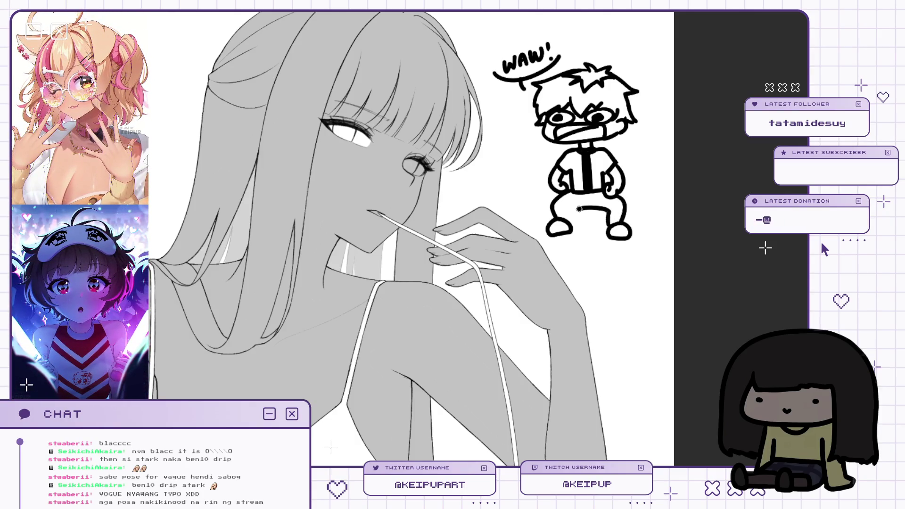
pyautogui.scroll(1, 608, 168)
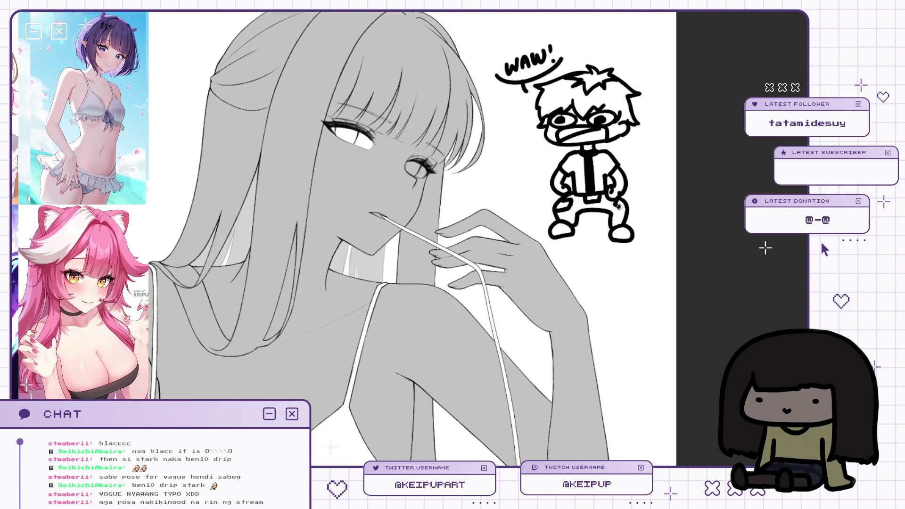
pyautogui.scroll(1, 669, 123)
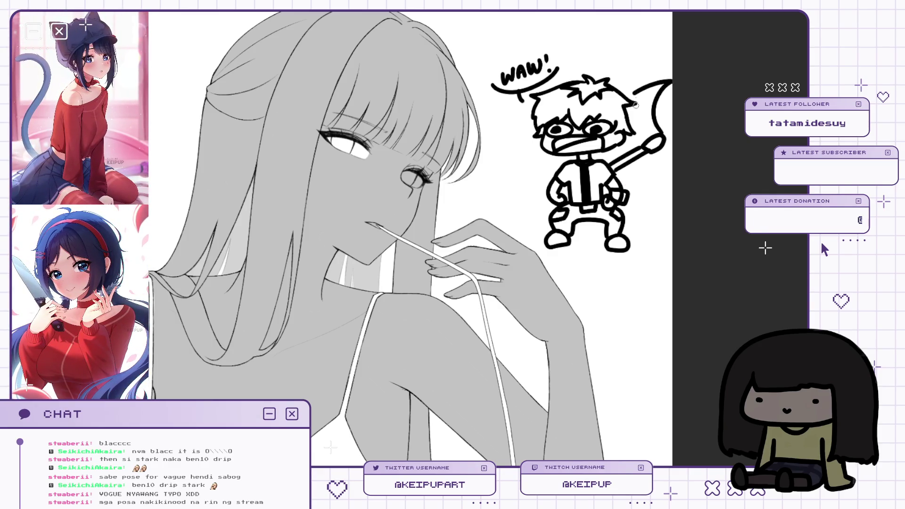
# Draw the lower edge of the chibi's axe blade.
pyautogui.moveTo(641, 159)
pyautogui.mouseDown()
pyautogui.moveTo(630, 204)
pyautogui.moveTo(673, 175)
pyautogui.mouseUp()
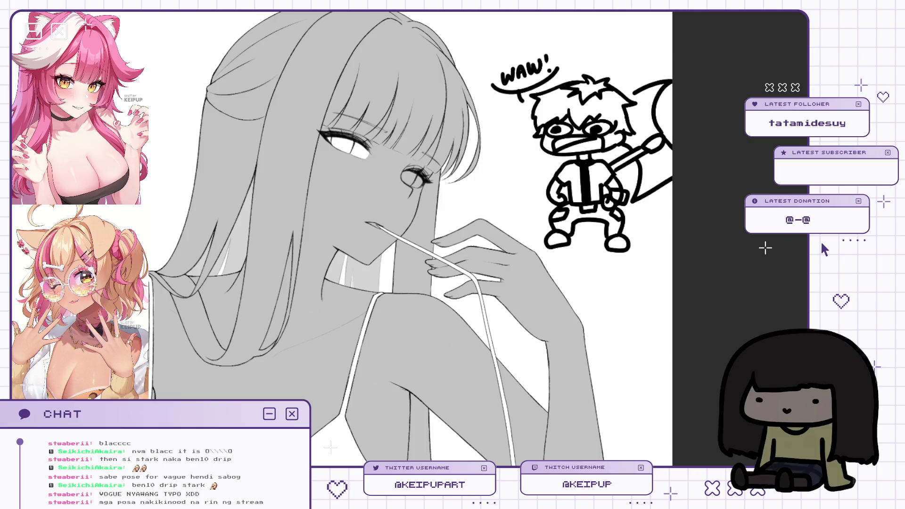
pyautogui.scroll(-3, 410, 235)
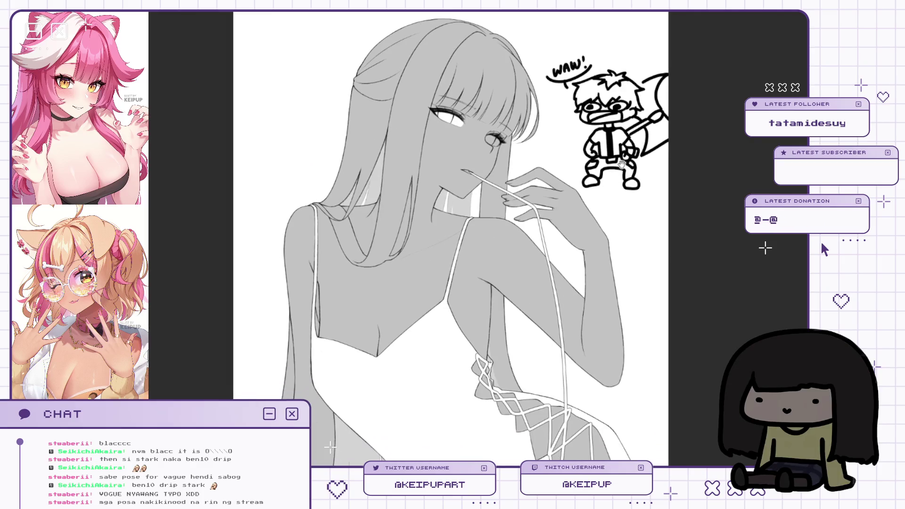
pyautogui.scroll(3, 209, 65)
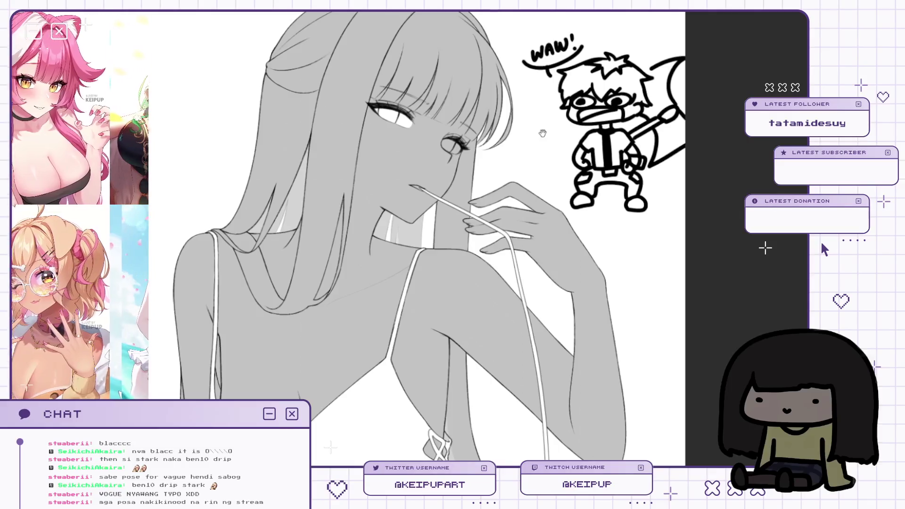
pyautogui.scroll(2, 646, 171)
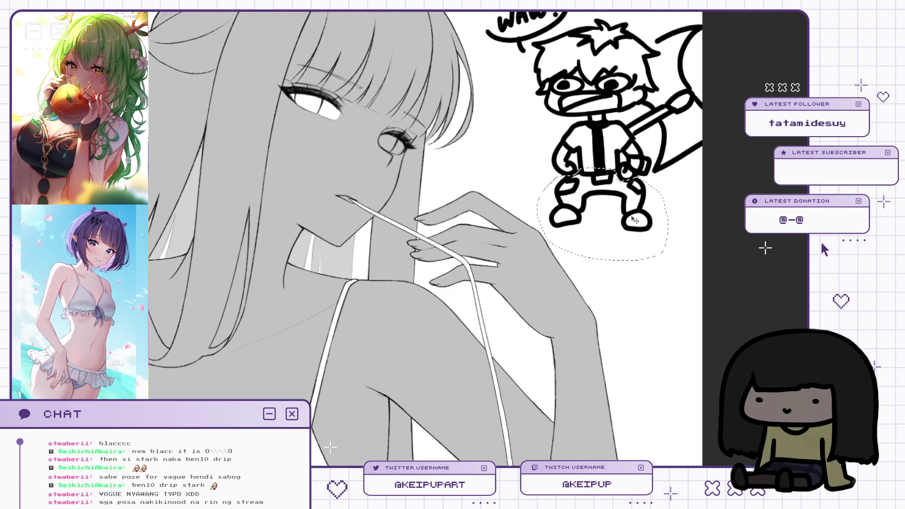
pyautogui.hotkey('ctrl', 't')
pyautogui.moveTo(632, 220); pyautogui.dragTo(631, 209)
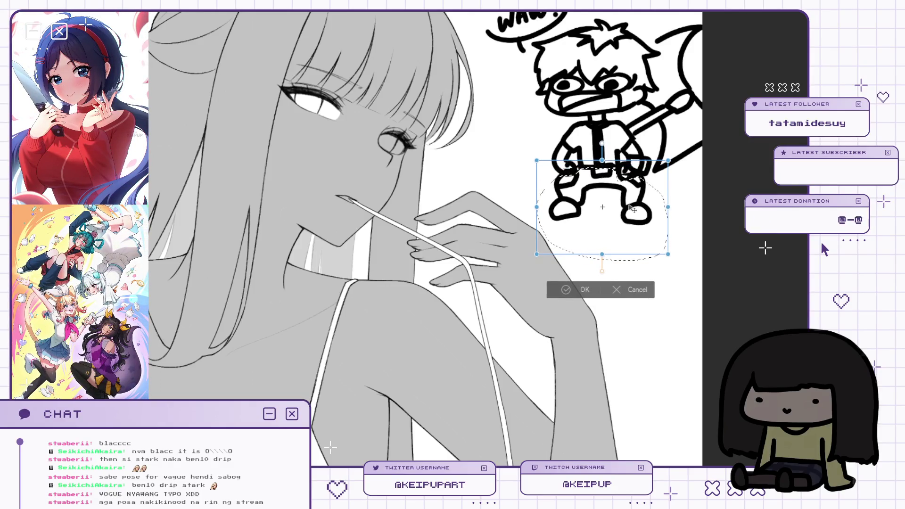
pyautogui.click(584, 289)
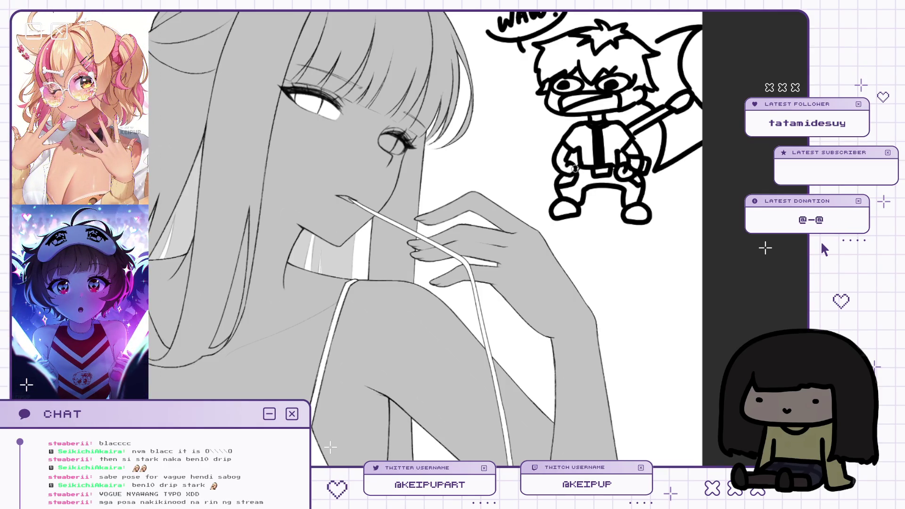
pyautogui.scroll(-2, 655, 117)
pyautogui.scroll(2, 608, 162)
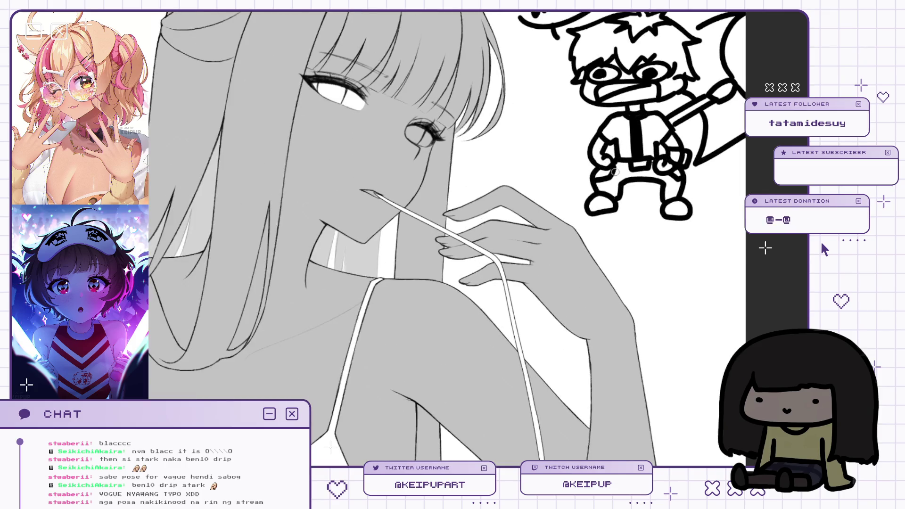
pyautogui.scroll(-2, 612, 165)
pyautogui.scroll(-2, 632, 174)
pyautogui.scroll(3, 638, 177)
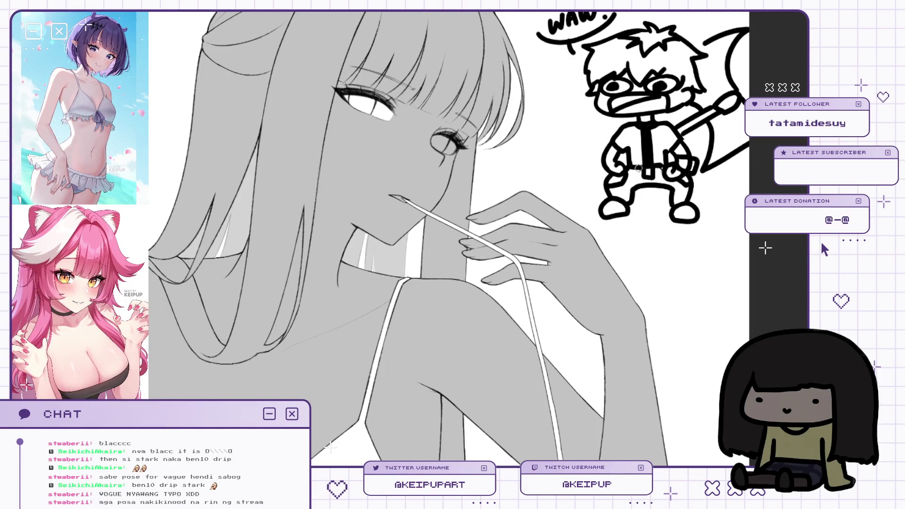
pyautogui.scroll(-5, 666, 170)
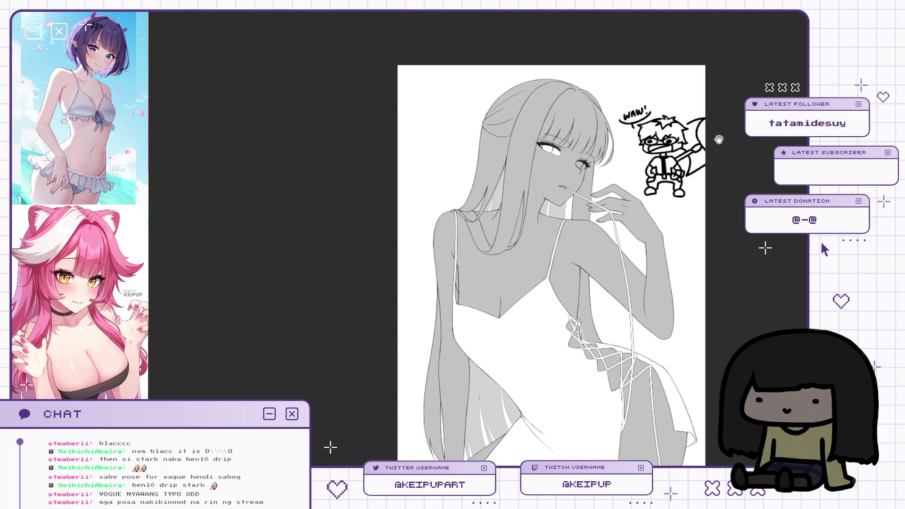
# Close the round speech-bubble outline around the WAW! text.
pyautogui.scroll(2, 720, 129)
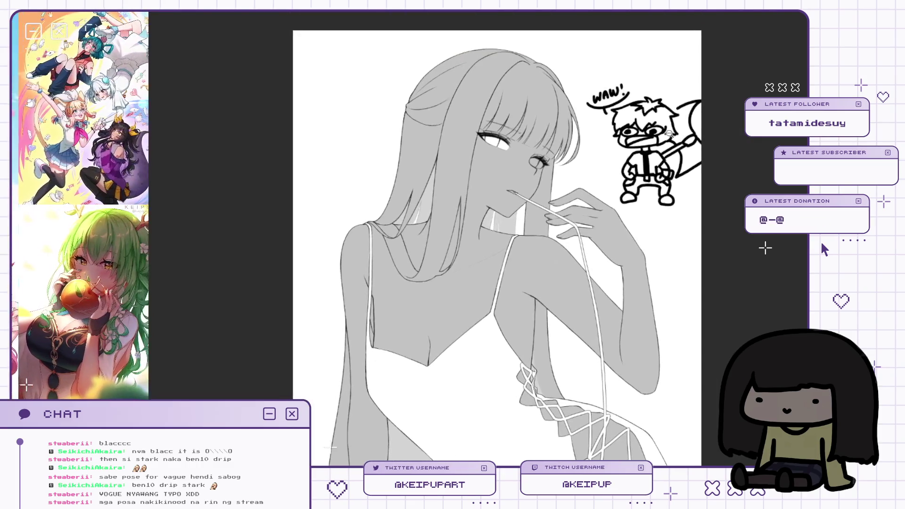
pyautogui.scroll(3, 668, 133)
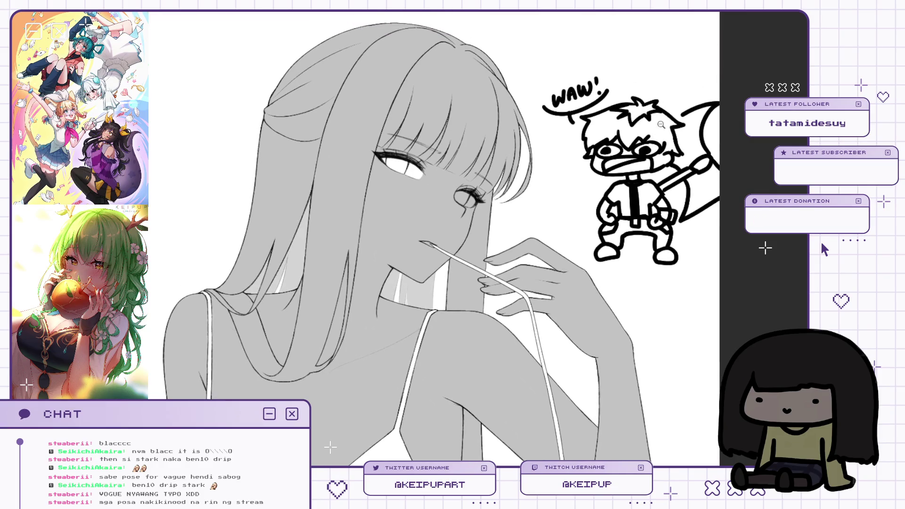
pyautogui.scroll(-2, 661, 122)
pyautogui.scroll(3, 597, 118)
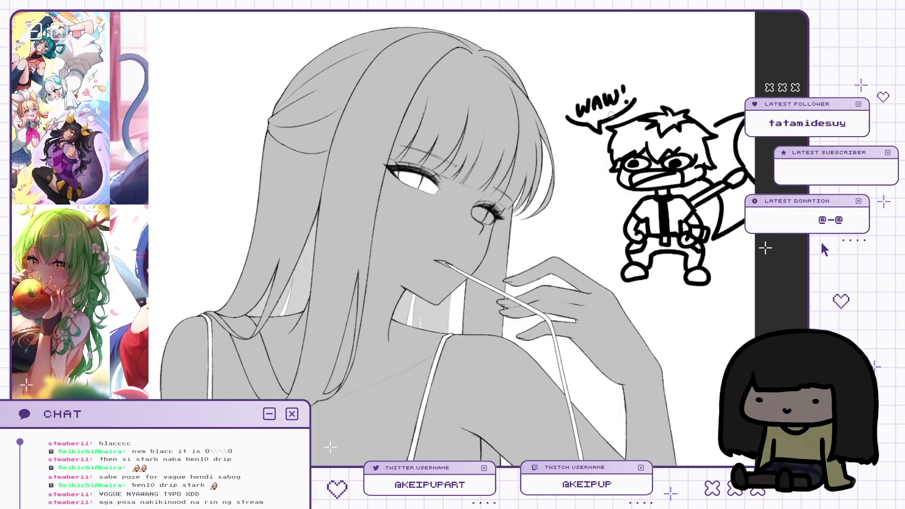
pyautogui.moveTo(569, 114)
pyautogui.mouseDown()
pyautogui.moveTo(566, 103)
pyautogui.moveTo(637, 100)
pyautogui.mouseUp()
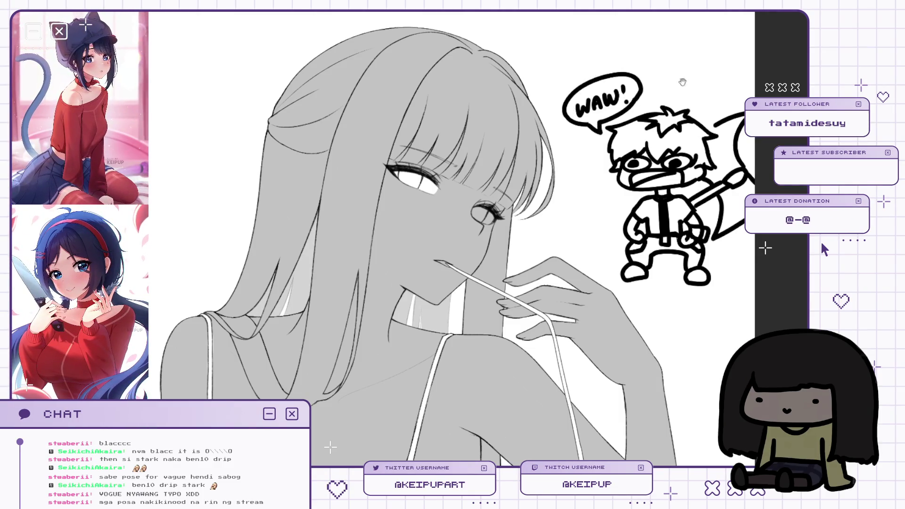
pyautogui.scroll(-2, 729, 190)
pyautogui.scroll(2, 730, 190)
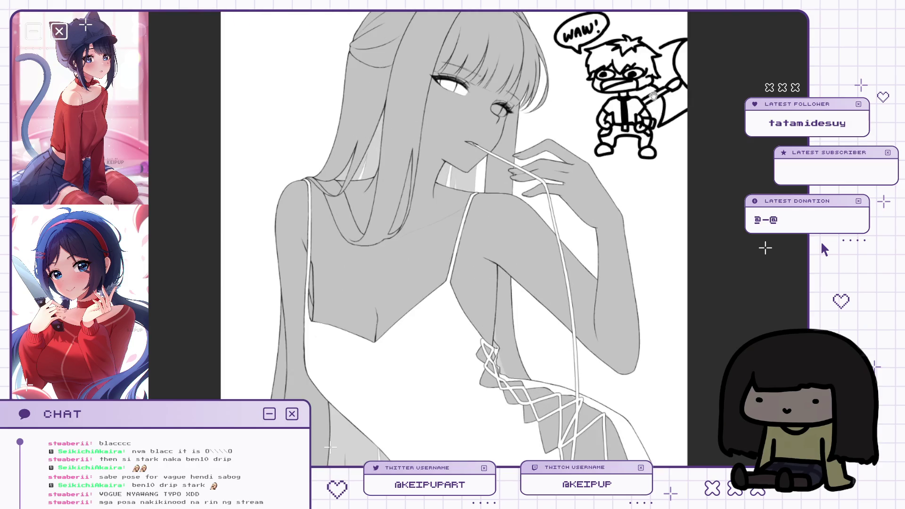
pyautogui.scroll(-3, 541, 156)
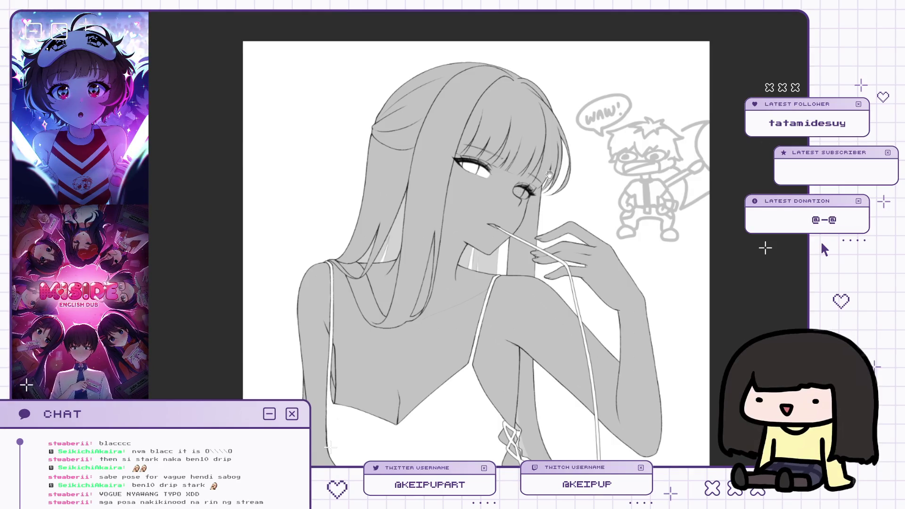
# Lasso-select the chibi doodle, transform and commit it, then fit the drawing to the window.
pyautogui.scroll(3, 557, 181)
pyautogui.scroll(3, 557, 180)
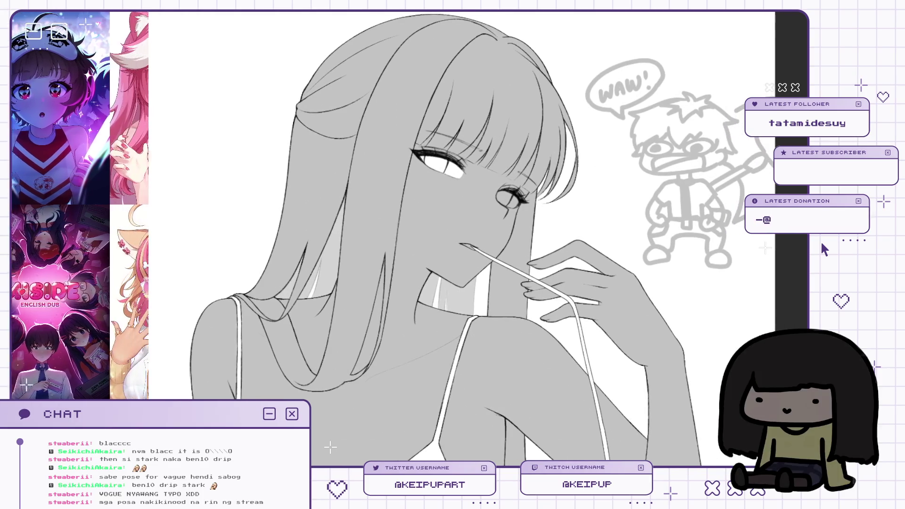
pyautogui.moveTo(709, 171); pyautogui.dragTo(677, 189)
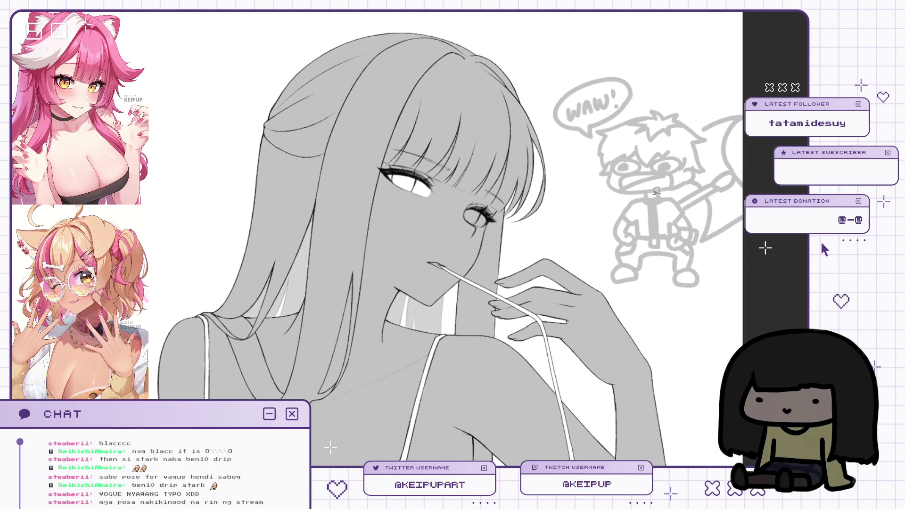
pyautogui.moveTo(697, 125)
pyautogui.mouseDown()
pyautogui.moveTo(714, 142)
pyautogui.moveTo(700, 178)
pyautogui.moveTo(683, 189)
pyautogui.mouseUp()
pyautogui.hotkey('ctrl', 't')
pyautogui.click(601, 241)
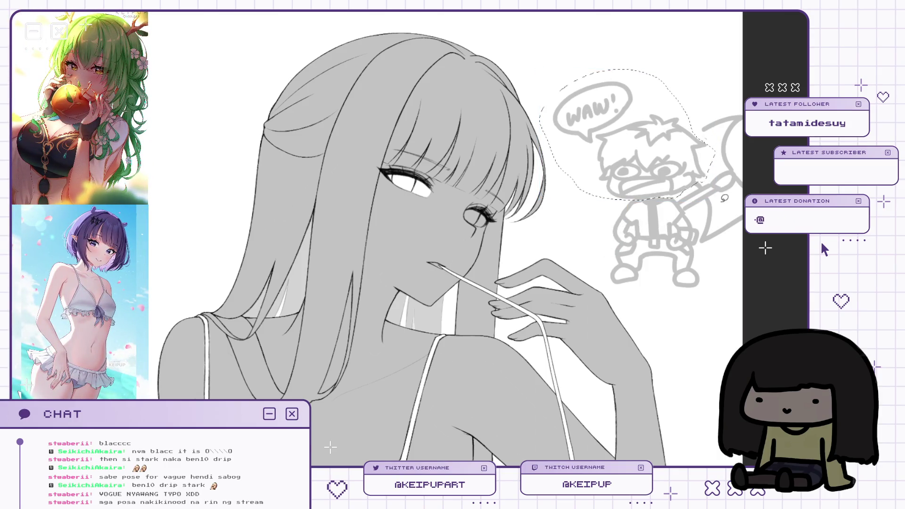
pyautogui.hotkey('ctrl', '0')
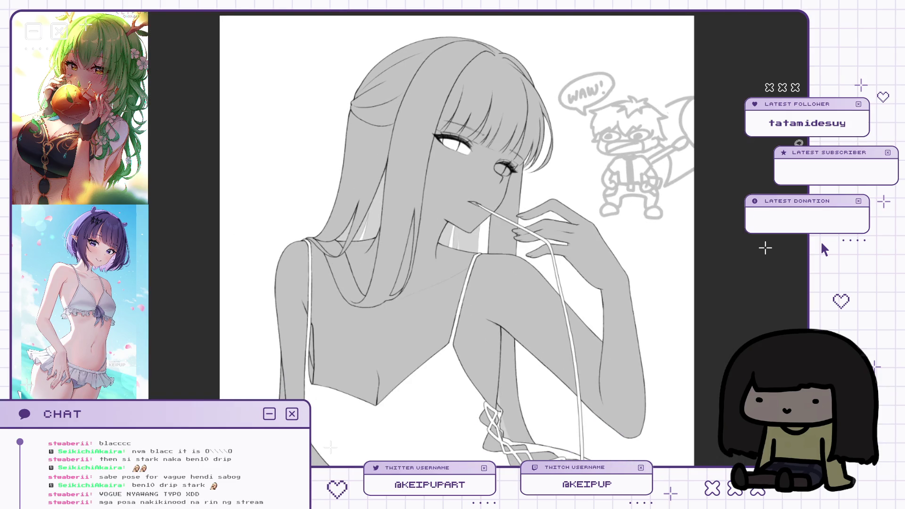
pyautogui.scroll(2, 631, 98)
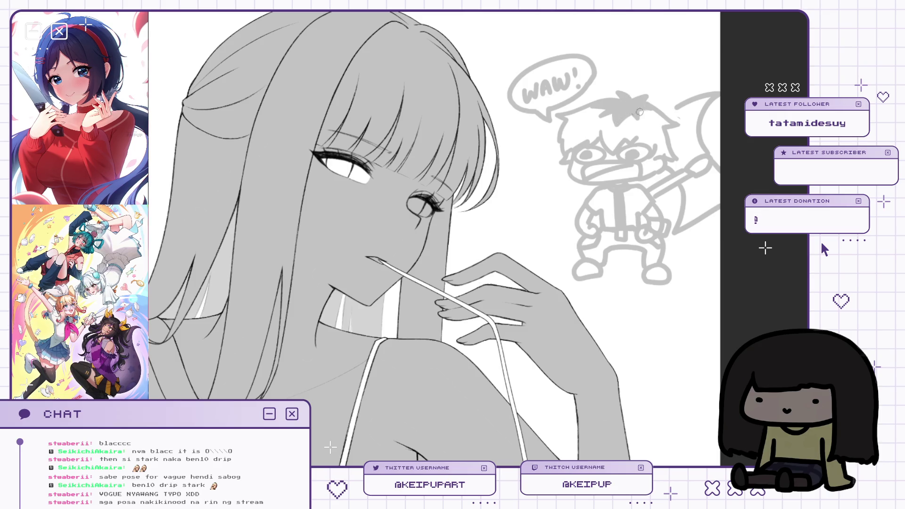
pyautogui.scroll(-2, 625, 108)
pyautogui.scroll(2, 617, 114)
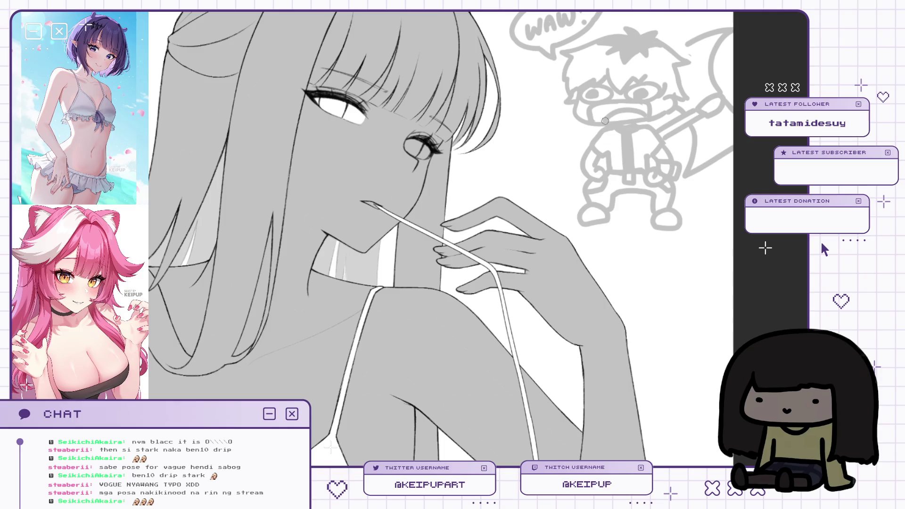
pyautogui.scroll(-3, 634, 111)
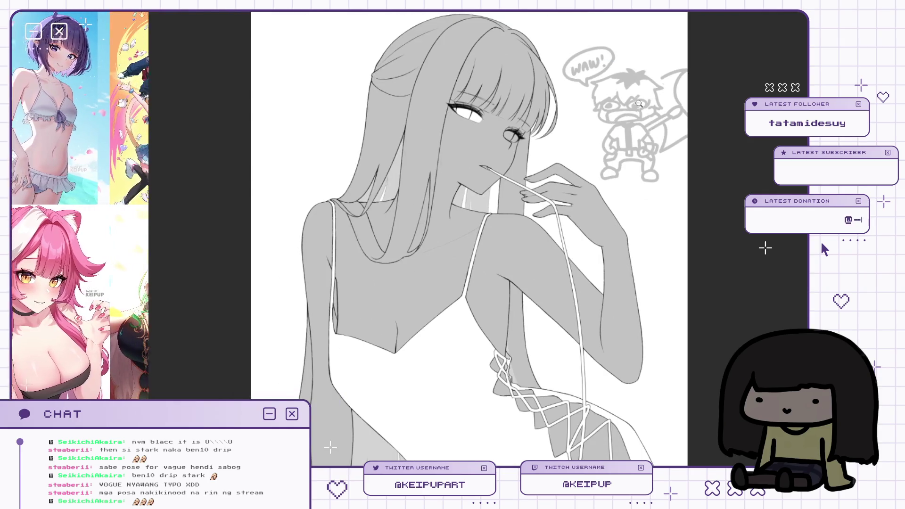
pyautogui.scroll(2, 638, 85)
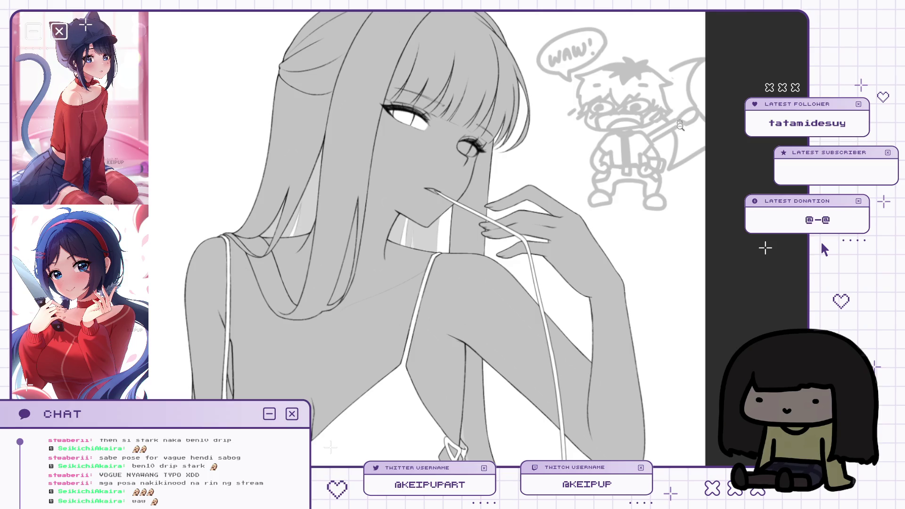
pyautogui.hotkey('ctrl', '0')
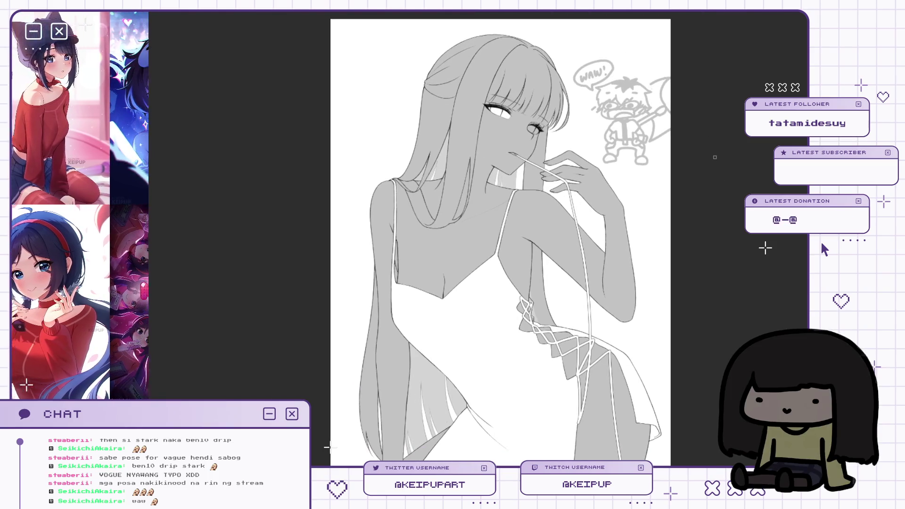
pyautogui.scroll(-1, 665, 172)
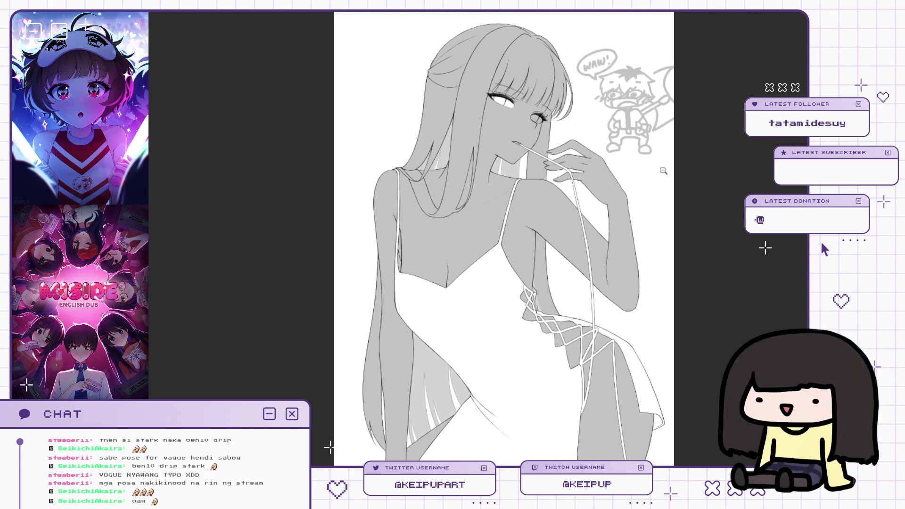
pyautogui.scroll(2, 664, 172)
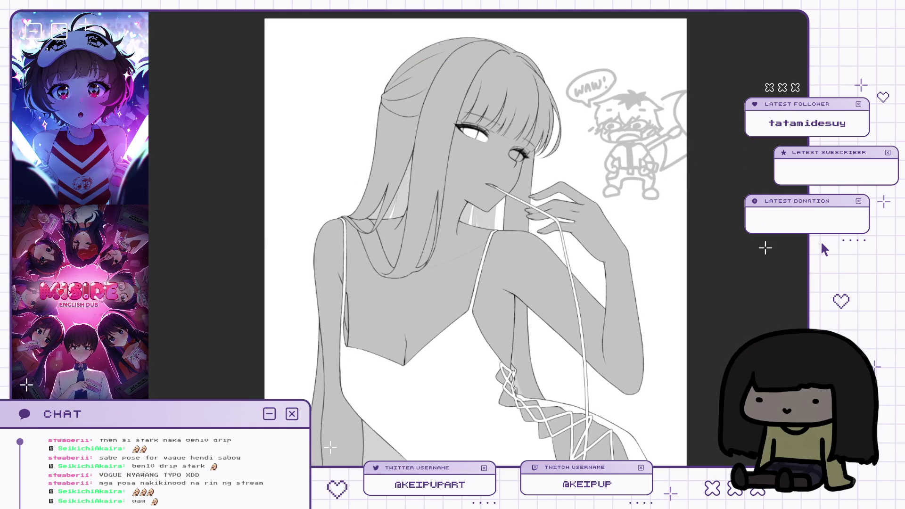
pyautogui.scroll(-1, 664, 172)
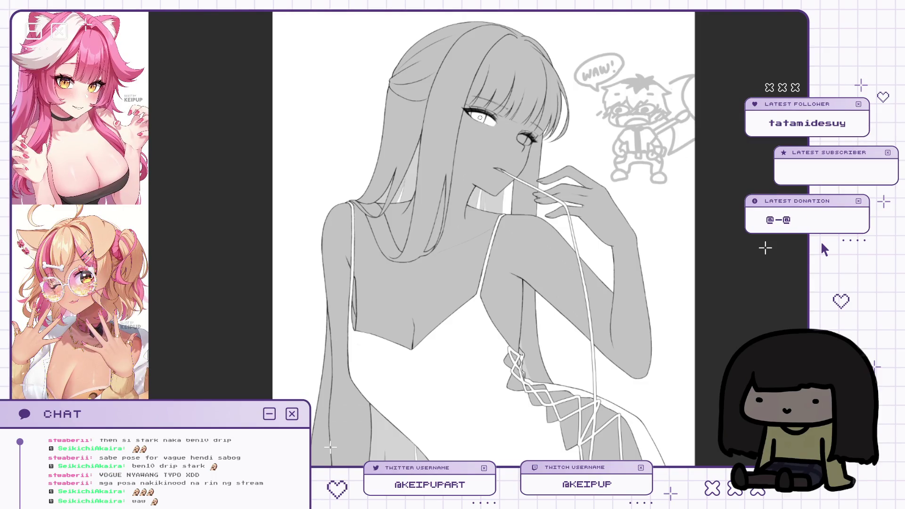
pyautogui.scroll(4, 551, 134)
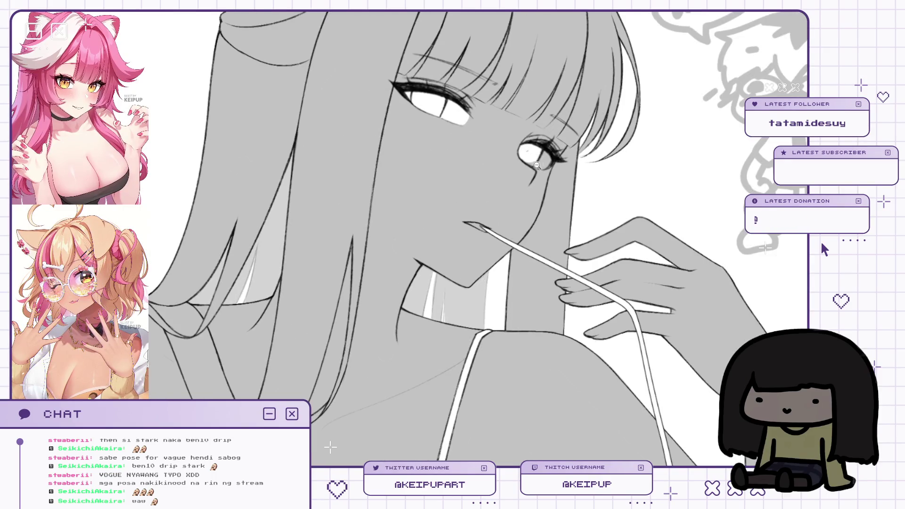
pyautogui.scroll(-1, 537, 165)
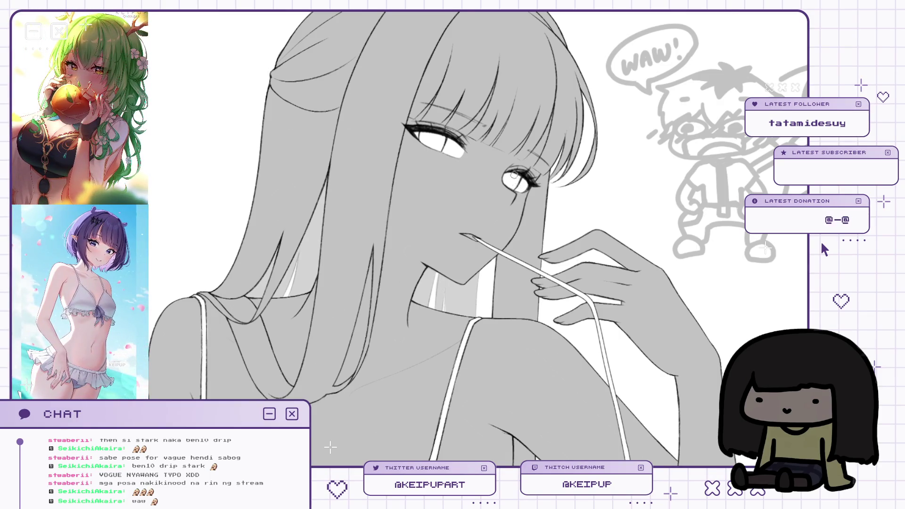
pyautogui.moveTo(546, 170); pyautogui.dragTo(548, 155)
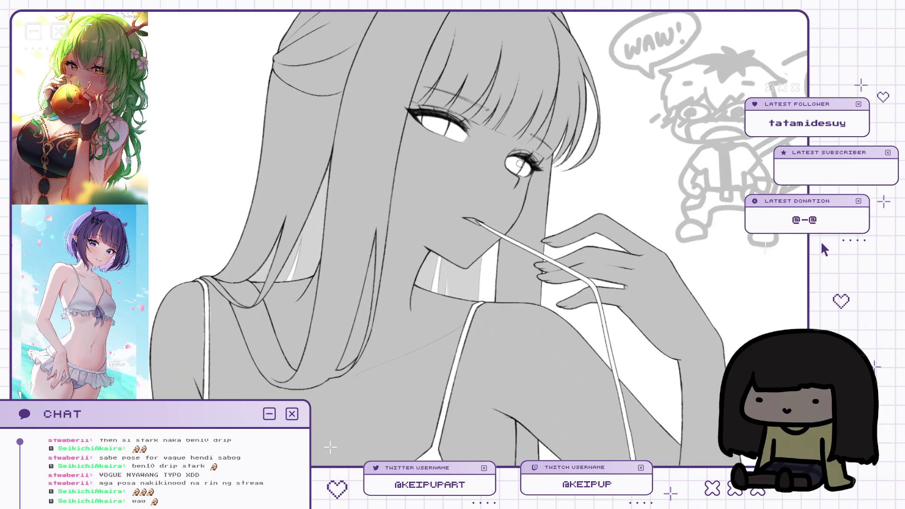
pyautogui.scroll(-2, 507, 166)
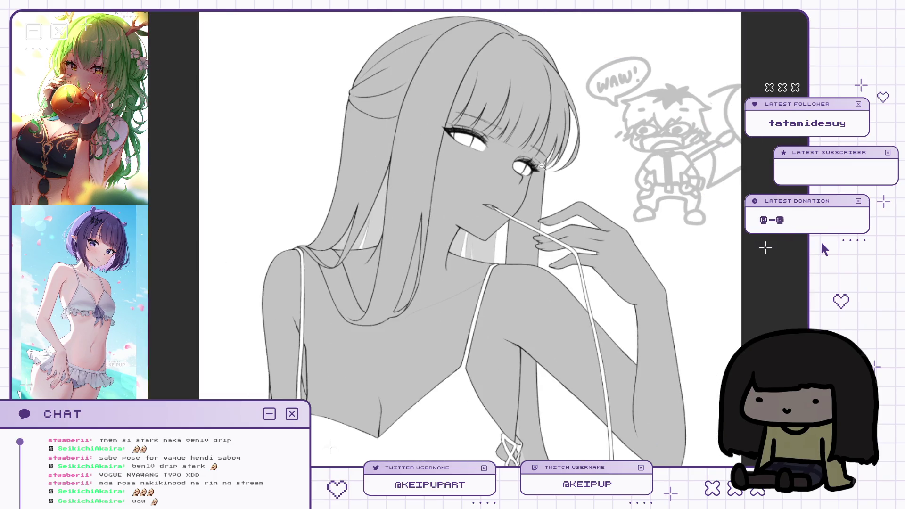
pyautogui.scroll(3, 519, 222)
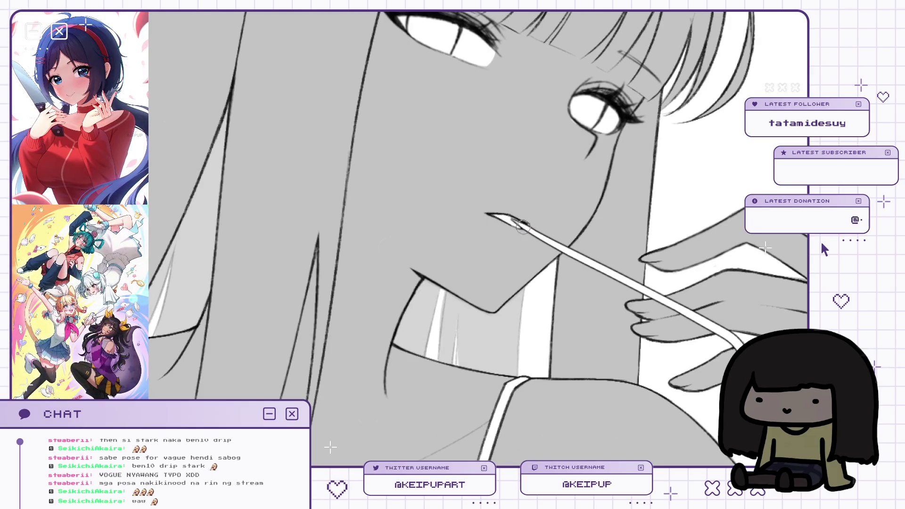
pyautogui.scroll(-3, 529, 225)
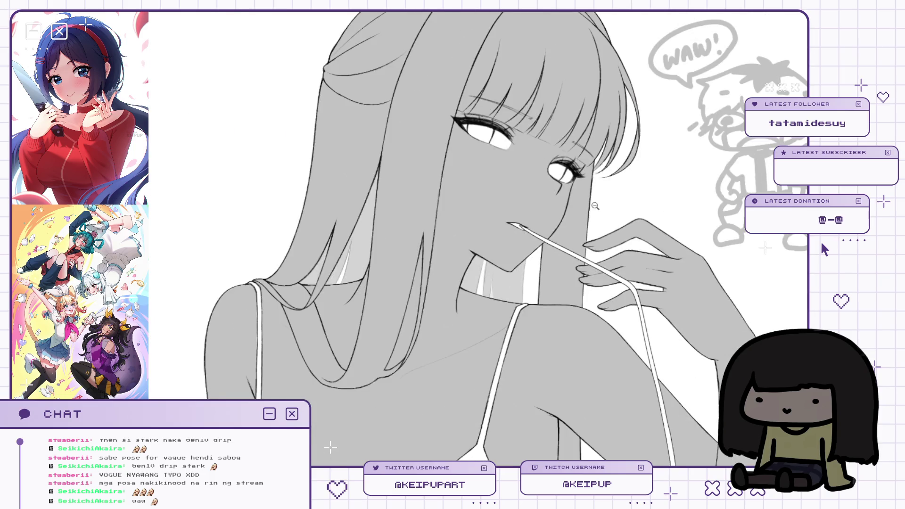
pyautogui.scroll(-2, 595, 206)
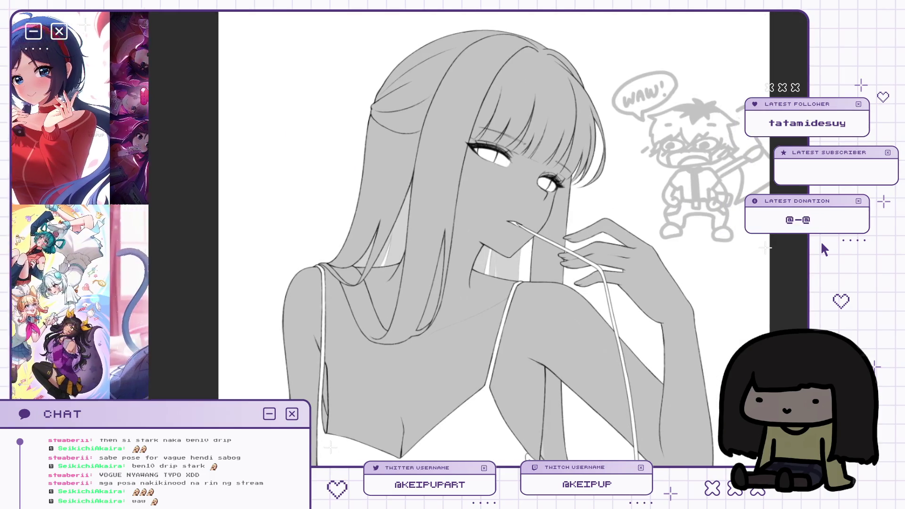
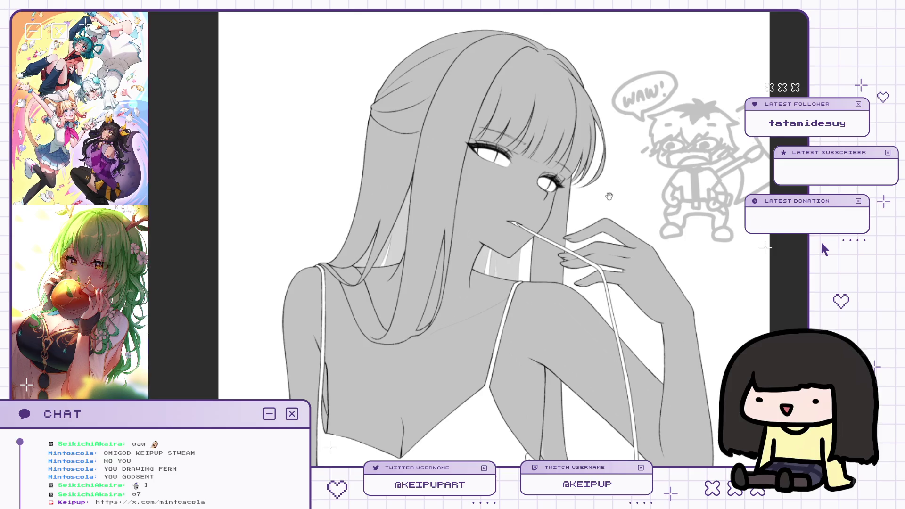
# Zoom in on the girl's face and paint both irises solid purple.
pyautogui.moveTo(609, 195); pyautogui.dragTo(618, 175)
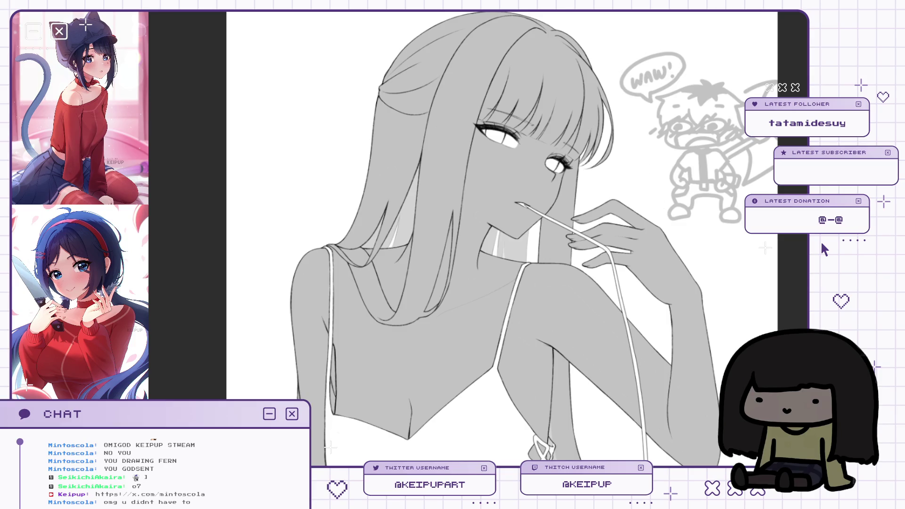
pyautogui.scroll(5, 598, 174)
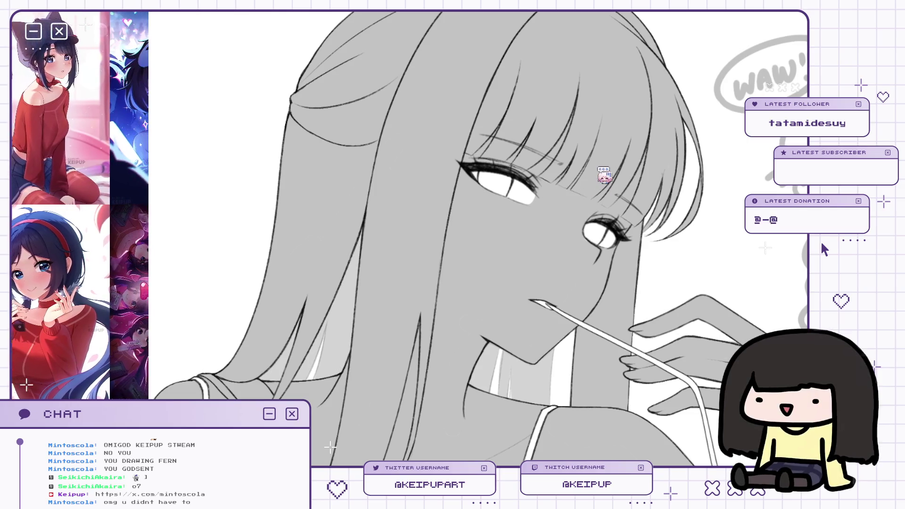
pyautogui.moveTo(577, 196); pyautogui.dragTo(594, 213)
pyautogui.click(594, 213)
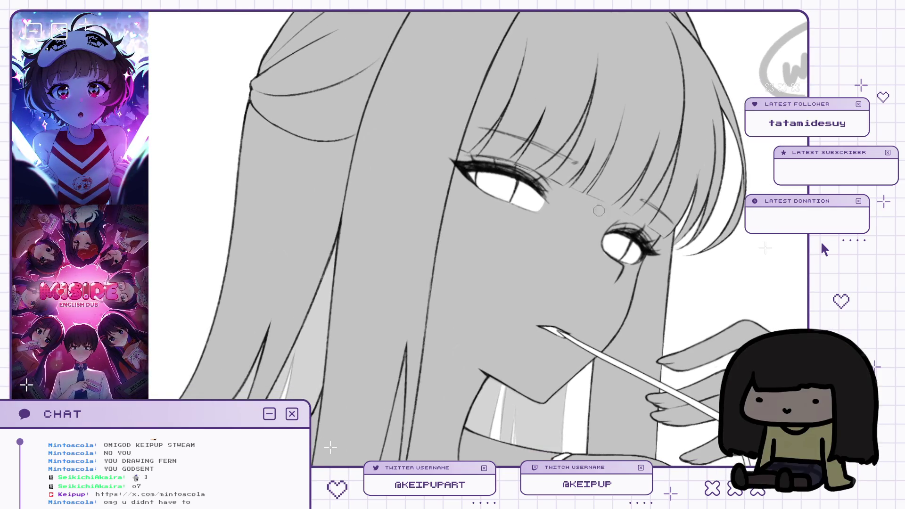
pyautogui.click(614, 246)
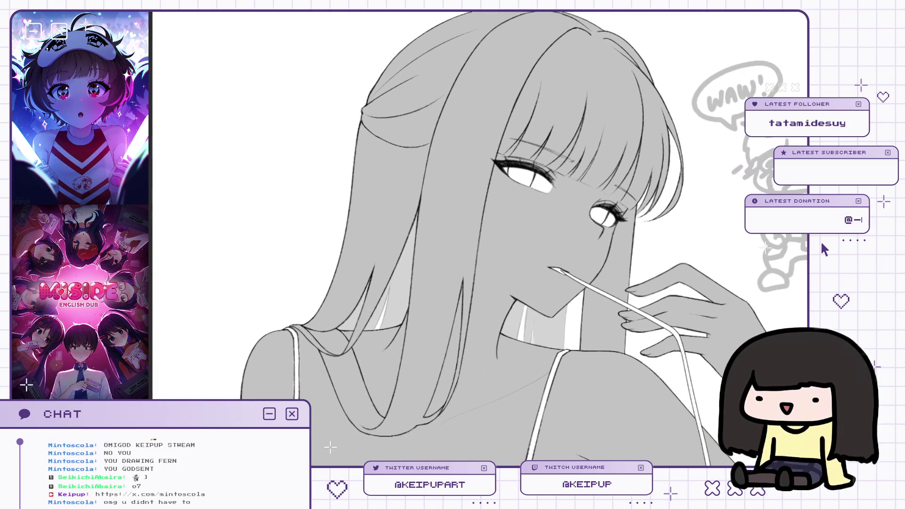
pyautogui.click(619, 202)
pyautogui.click(619, 202)
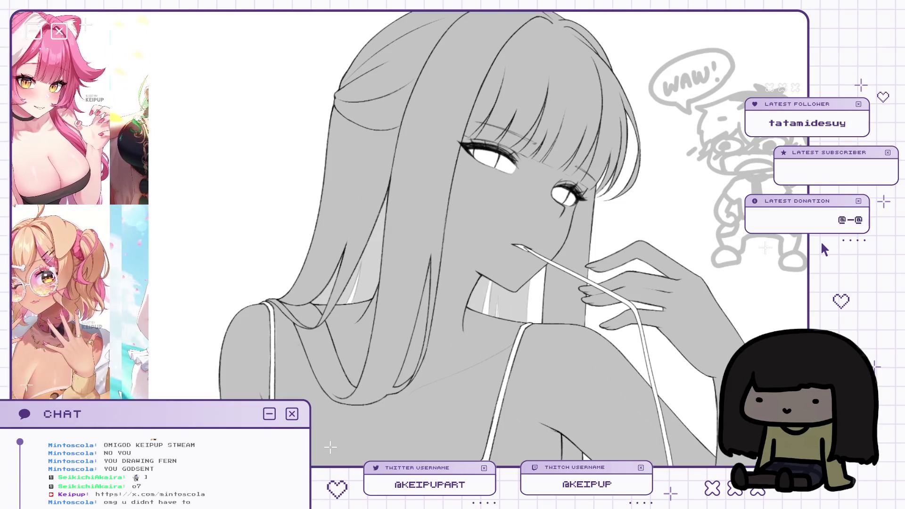
pyautogui.scroll(5, 587, 141)
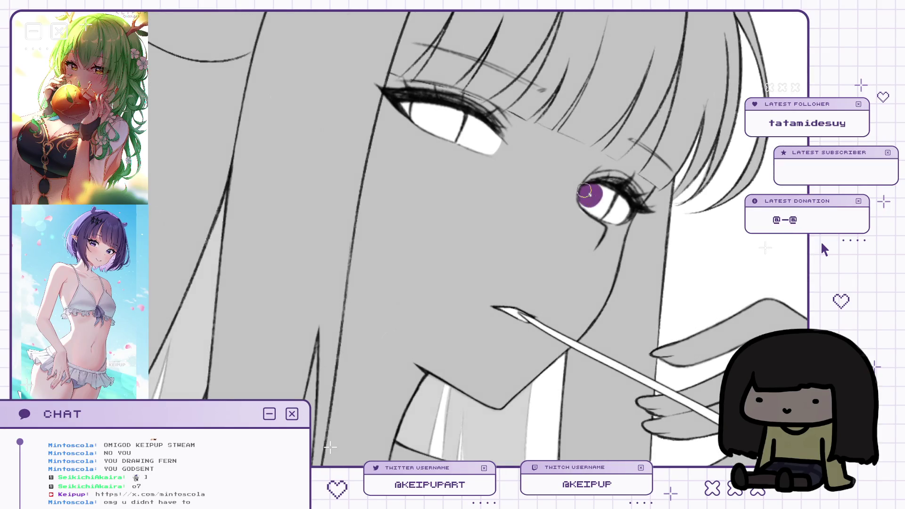
pyautogui.moveTo(602, 211)
pyautogui.mouseDown()
pyautogui.moveTo(601, 191)
pyautogui.moveTo(608, 198)
pyautogui.moveTo(578, 212)
pyautogui.mouseUp()
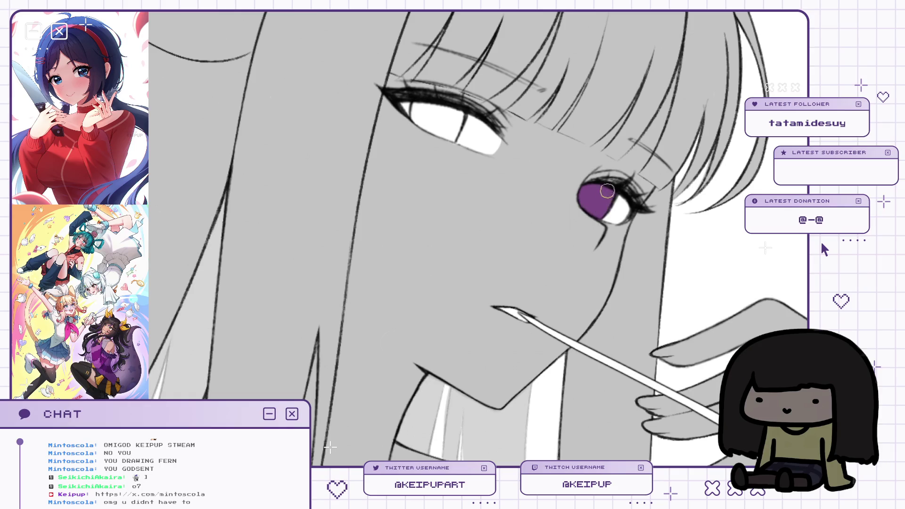
pyautogui.moveTo(592, 187)
pyautogui.mouseDown()
pyautogui.moveTo(434, 171)
pyautogui.moveTo(435, 189)
pyautogui.moveTo(441, 185)
pyautogui.mouseUp()
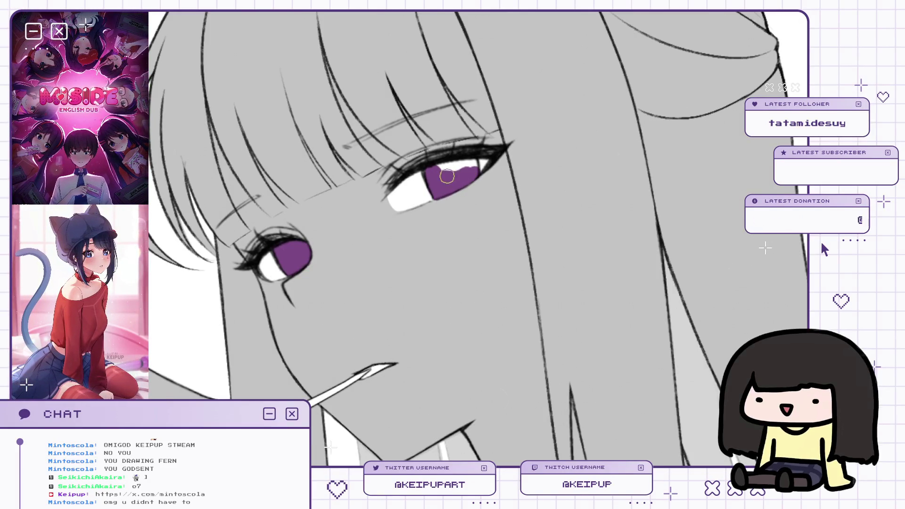
# Mirror the canvas to check the eyes and add purple along the iris's lower edge.
pyautogui.moveTo(462, 104); pyautogui.dragTo(481, 132)
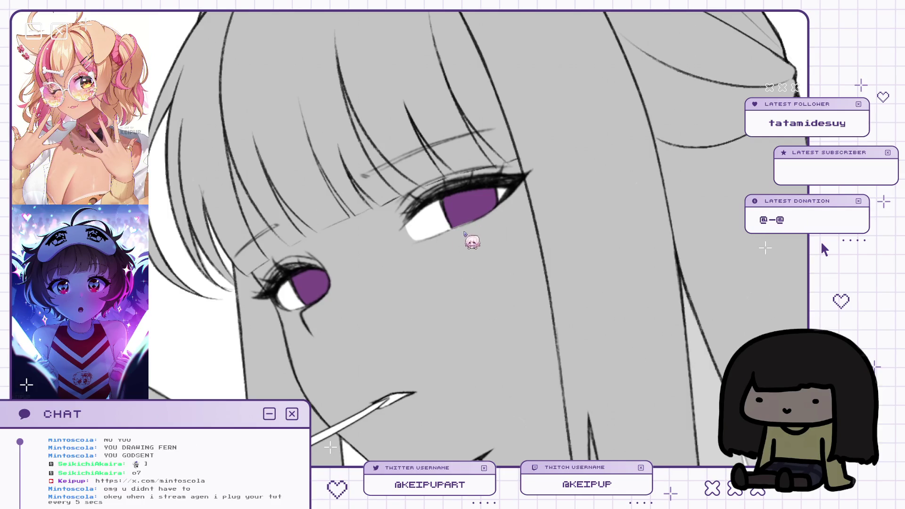
pyautogui.press('m')
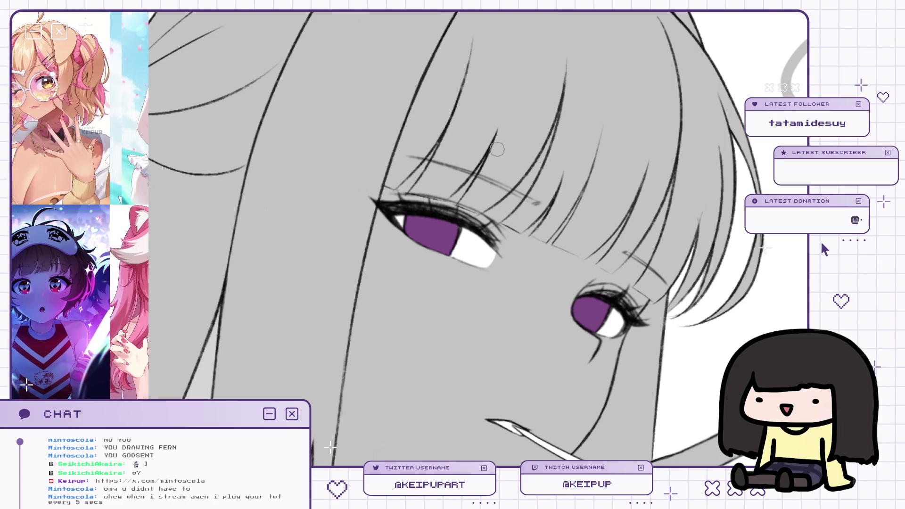
pyautogui.press('m')
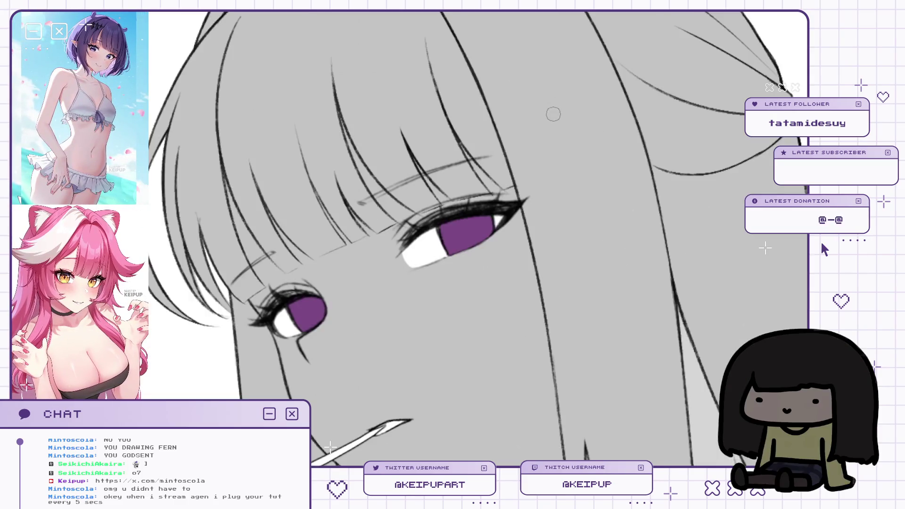
pyautogui.press('m')
pyautogui.moveTo(530, 141); pyautogui.dragTo(540, 161)
pyautogui.press('m')
pyautogui.moveTo(429, 286); pyautogui.dragTo(471, 273)
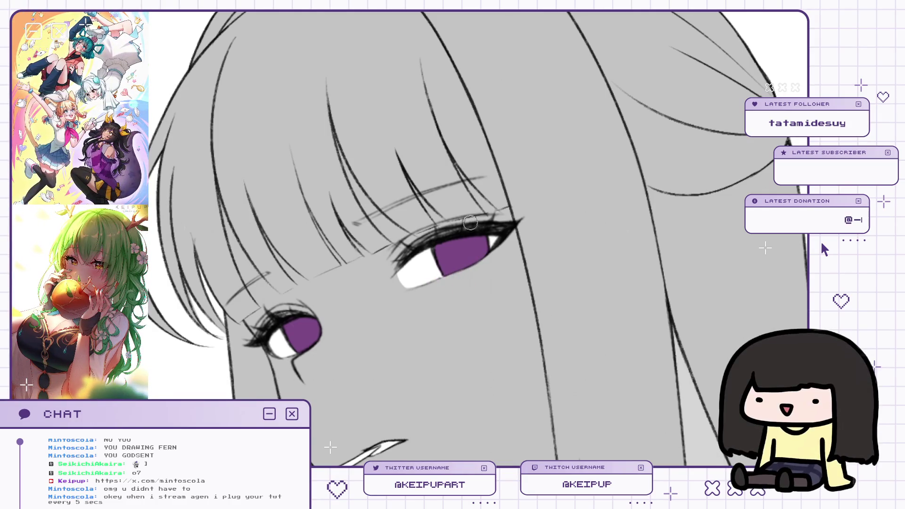
pyautogui.moveTo(437, 272); pyautogui.dragTo(453, 267)
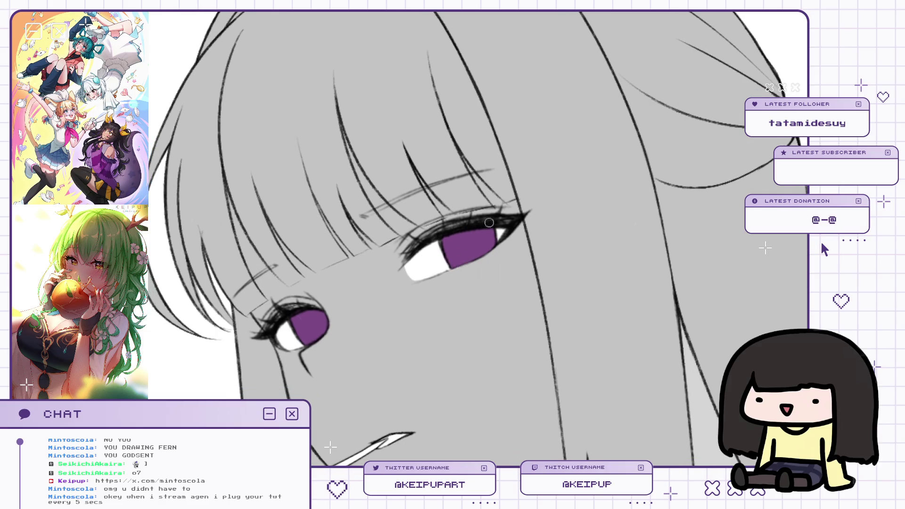
# Flip the view horizontally and zoom in and out to compare the purple eyes.
pyautogui.press('h')
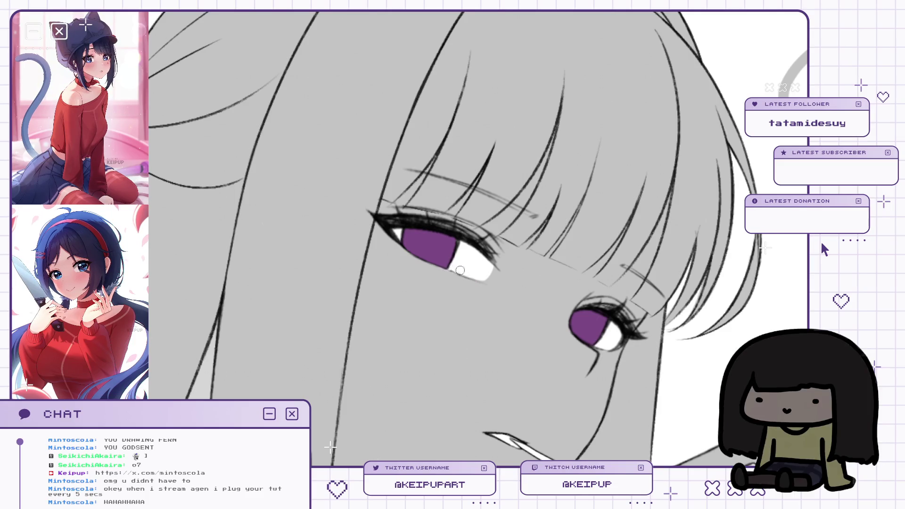
pyautogui.scroll(-3, 457, 270)
pyautogui.scroll(3, 475, 238)
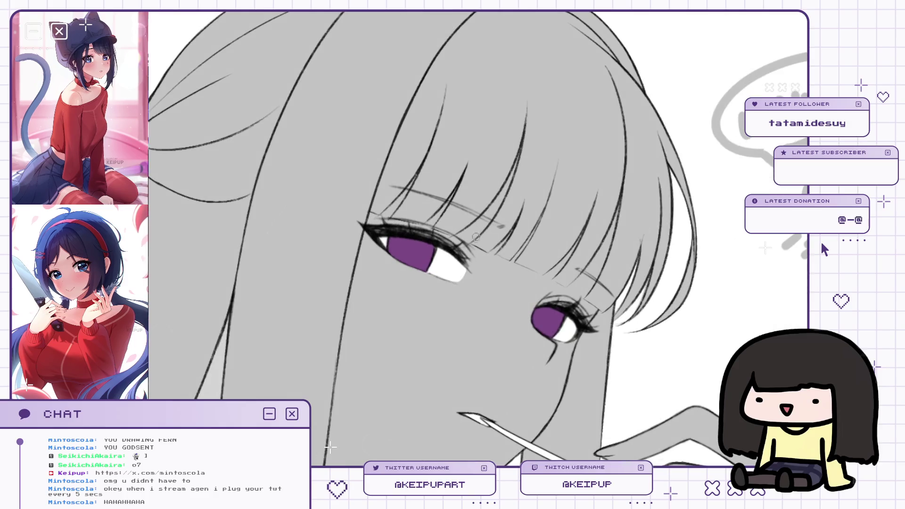
pyautogui.scroll(2, 475, 233)
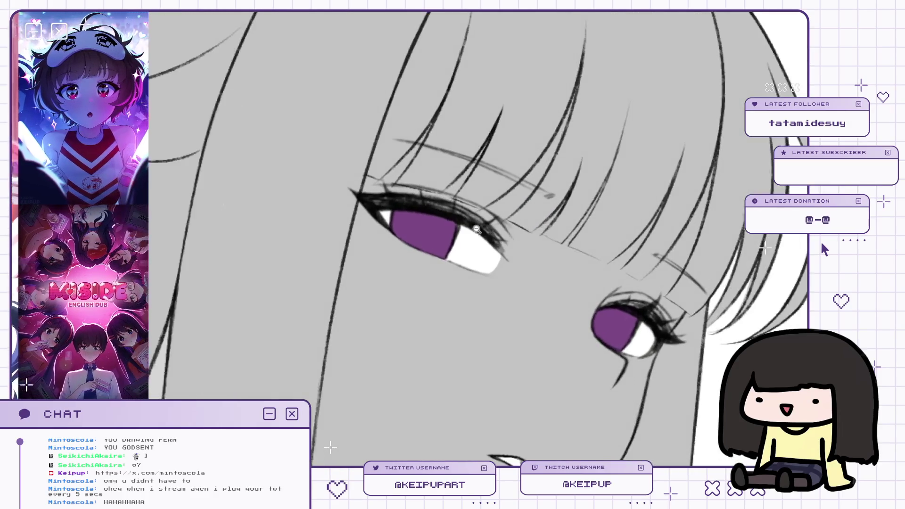
pyautogui.scroll(-3, 474, 226)
pyautogui.scroll(1, 481, 226)
pyautogui.scroll(-1, 490, 224)
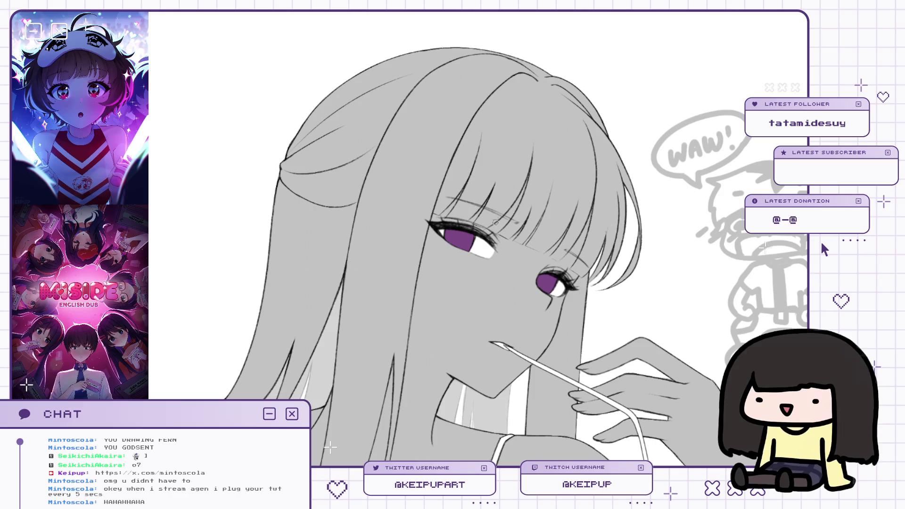
pyautogui.scroll(-3, 494, 224)
pyautogui.scroll(3, 504, 170)
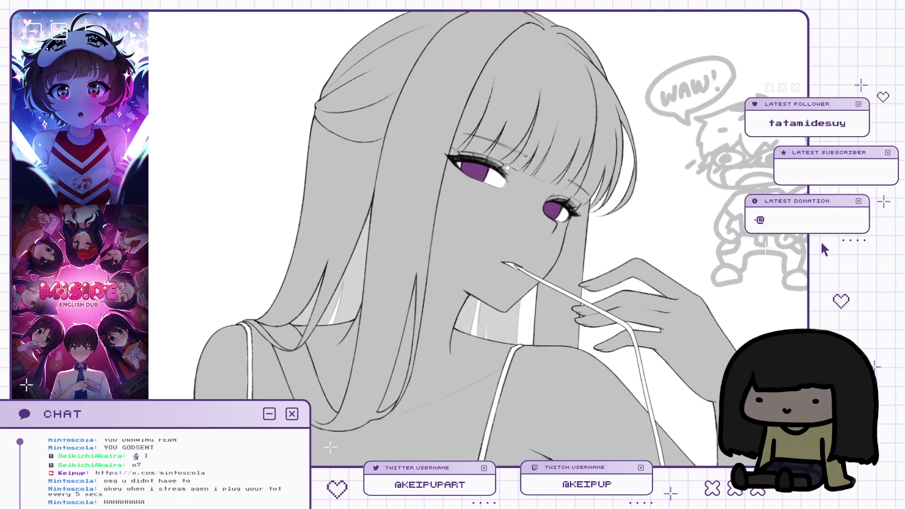
pyautogui.scroll(1, 505, 170)
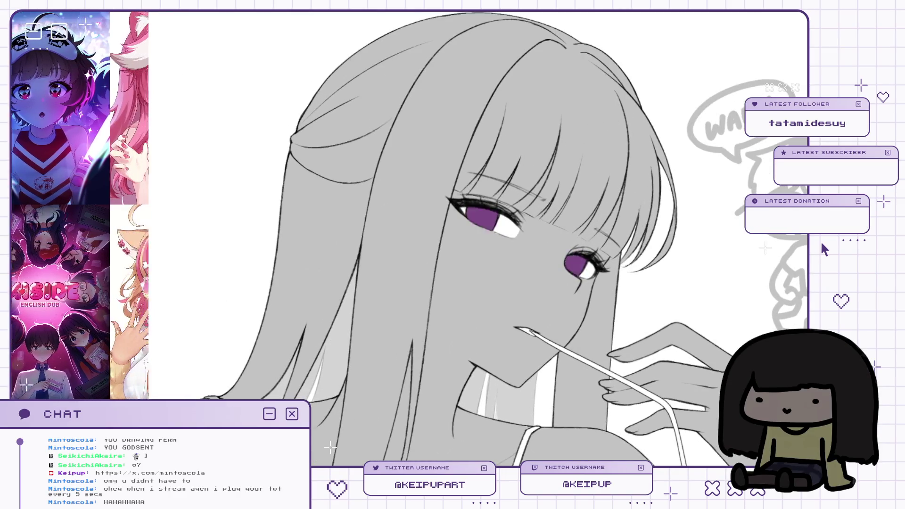
pyautogui.scroll(-3, 505, 169)
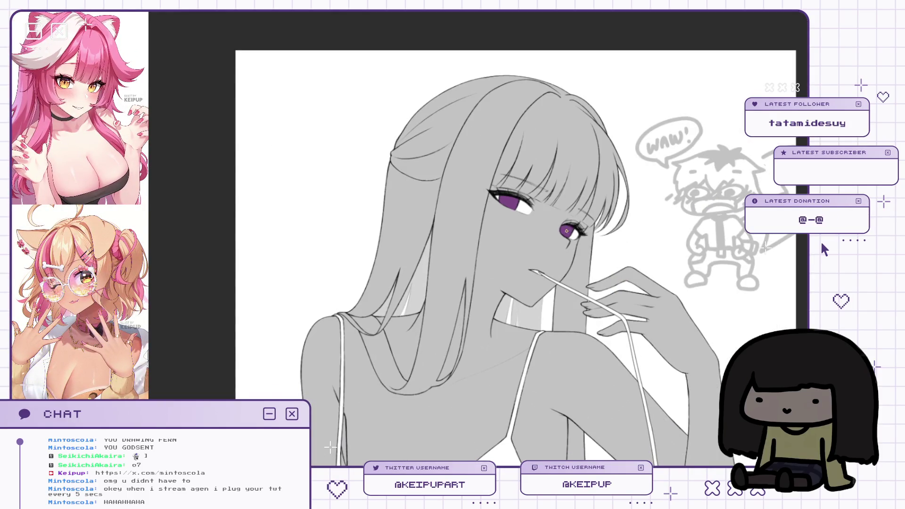
pyautogui.moveTo(571, 229); pyautogui.dragTo(556, 219)
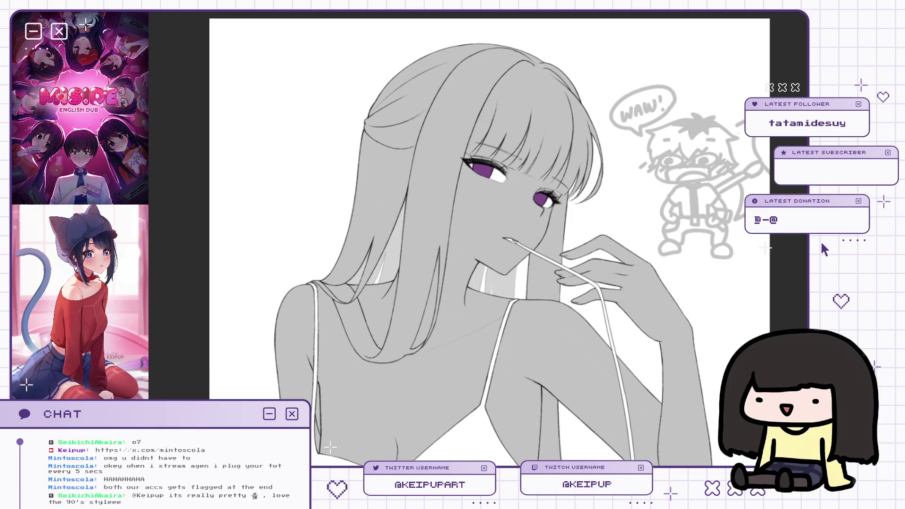
pyautogui.moveTo(386, 77); pyautogui.dragTo(392, 150)
pyautogui.hotkey('ctrl', 'z')
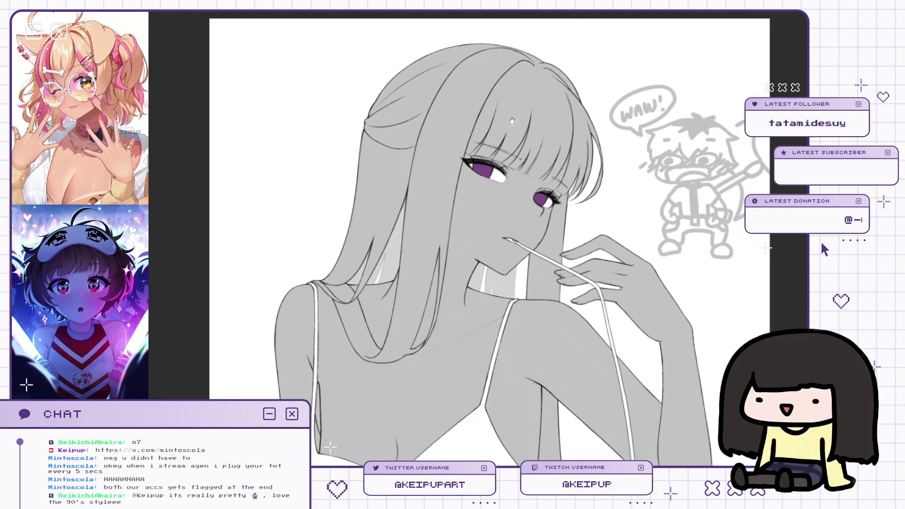
pyautogui.scroll(-2, 531, 117)
pyautogui.scroll(3, 532, 117)
pyautogui.scroll(4, 532, 117)
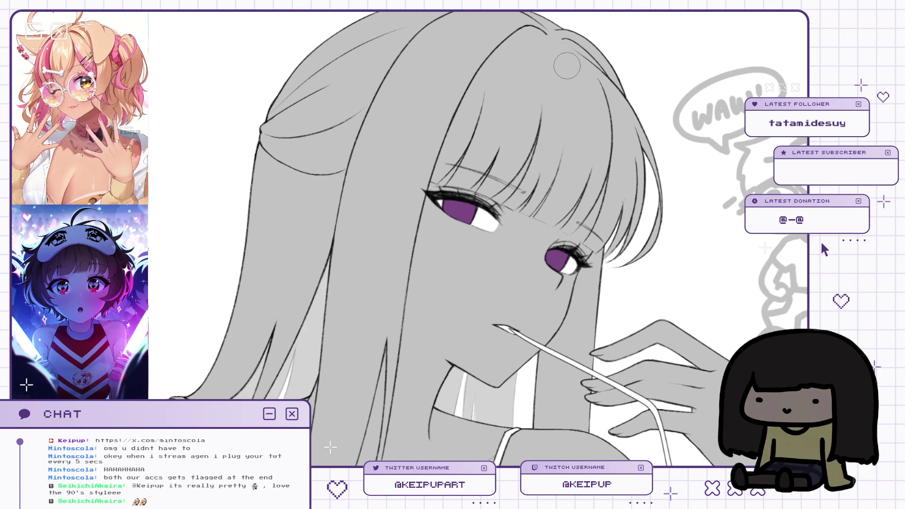
pyautogui.press('h')
pyautogui.press('h')
# Undo a trial stroke, then paint purple streaks down the bangs.
pyautogui.moveTo(554, 107); pyautogui.dragTo(578, 218)
pyautogui.hotkey('ctrl', 'z')
pyautogui.press('h')
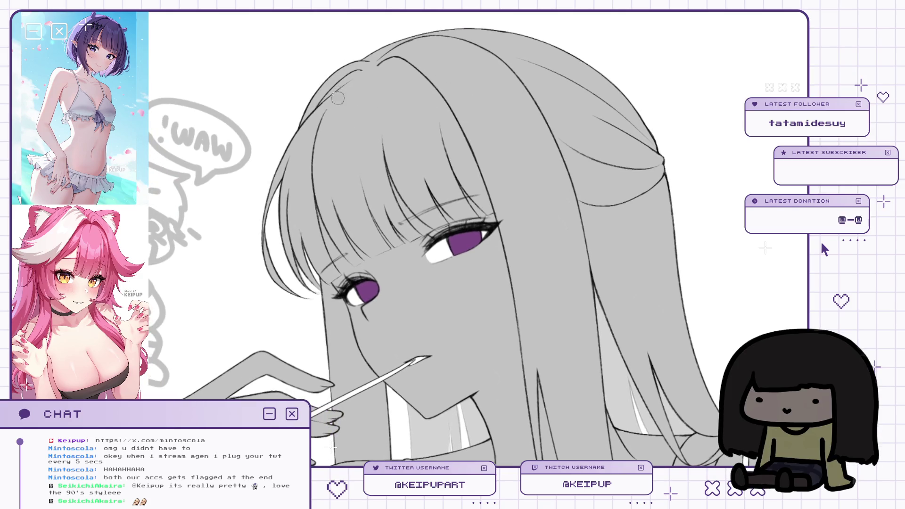
pyautogui.moveTo(311, 149); pyautogui.dragTo(316, 222)
pyautogui.moveTo(312, 174); pyautogui.dragTo(335, 274)
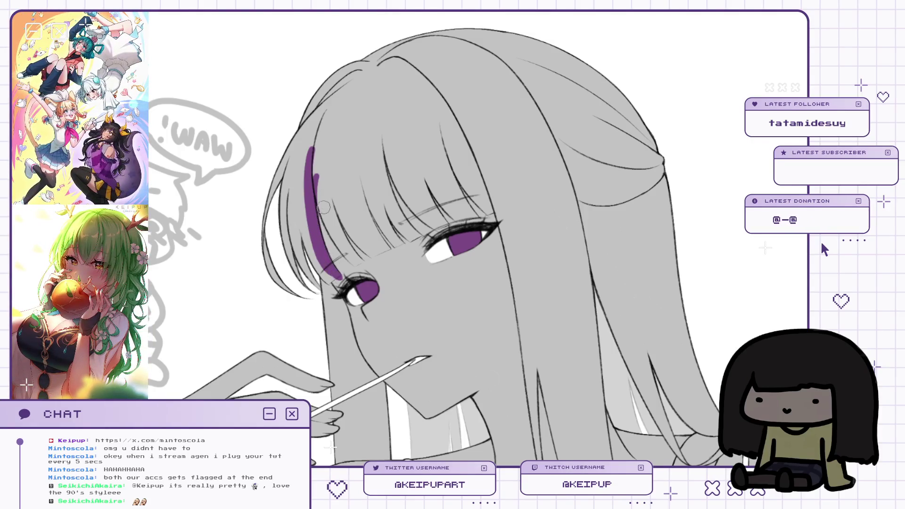
pyautogui.press('m')
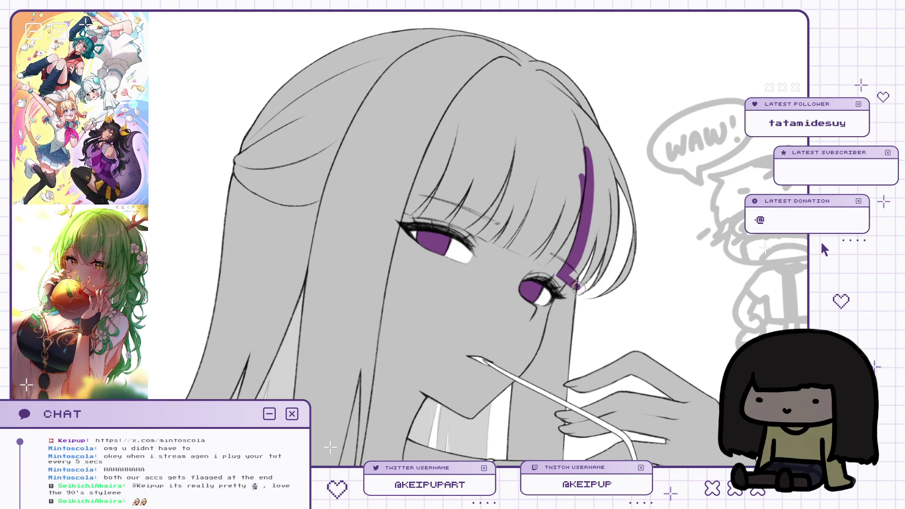
# Widen the purple on the bangs upward and toward the right eye, from forehead to eye.
pyautogui.moveTo(571, 278)
pyautogui.mouseDown()
pyautogui.moveTo(589, 247)
pyautogui.moveTo(593, 202)
pyautogui.moveTo(545, 245)
pyautogui.mouseUp()
pyautogui.press('m')
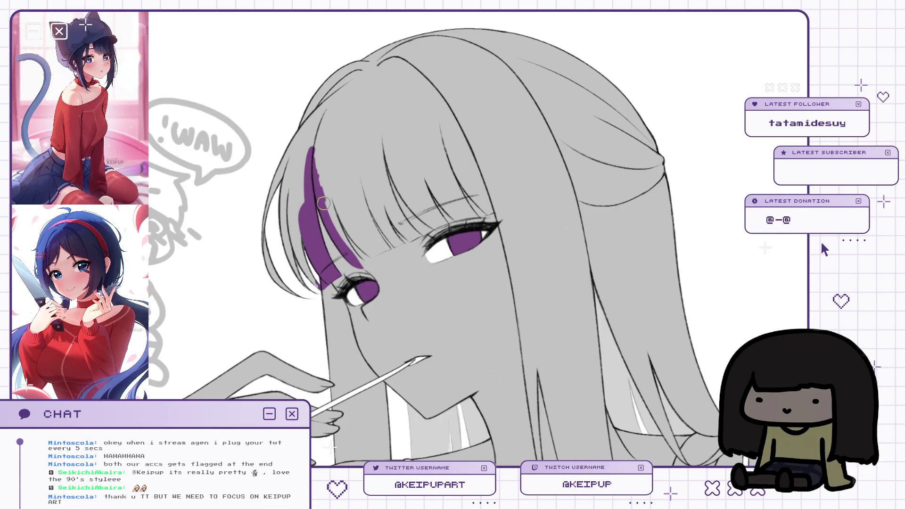
pyautogui.moveTo(330, 181); pyautogui.dragTo(377, 257)
pyautogui.moveTo(348, 202)
pyautogui.mouseDown()
pyautogui.moveTo(386, 264)
pyautogui.moveTo(357, 184)
pyautogui.moveTo(394, 257)
pyautogui.mouseUp()
pyautogui.moveTo(353, 184); pyautogui.dragTo(356, 204)
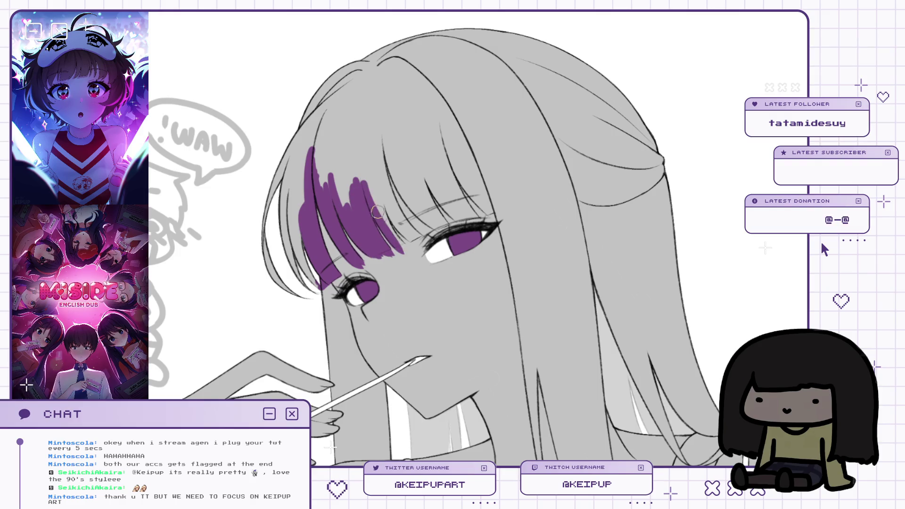
pyautogui.press('h')
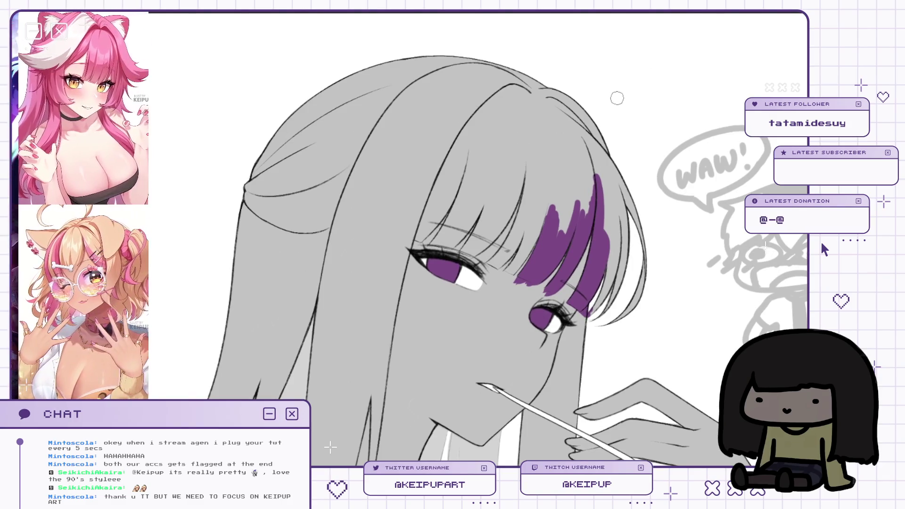
# Fill the lower bang strands with purple and add a new strand running upward.
pyautogui.moveTo(593, 190); pyautogui.dragTo(606, 174)
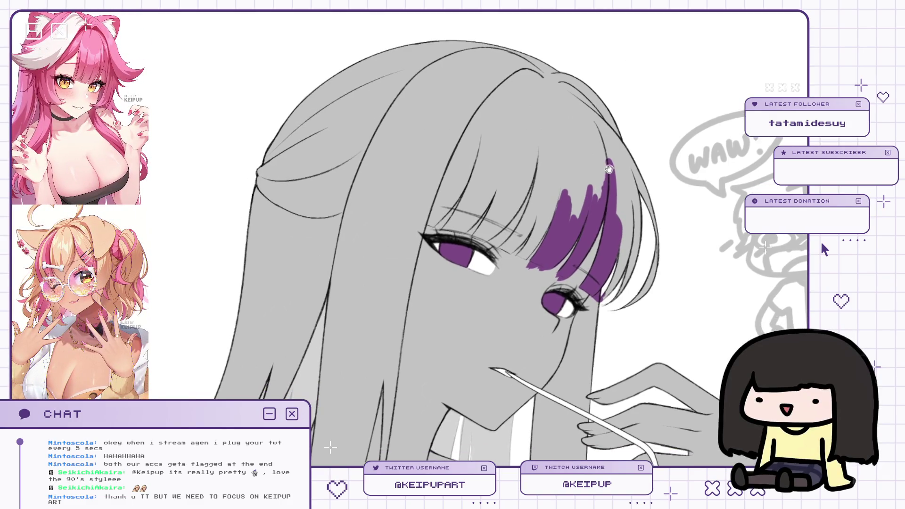
pyautogui.moveTo(576, 207)
pyautogui.mouseDown()
pyautogui.moveTo(561, 238)
pyautogui.moveTo(568, 228)
pyautogui.mouseUp()
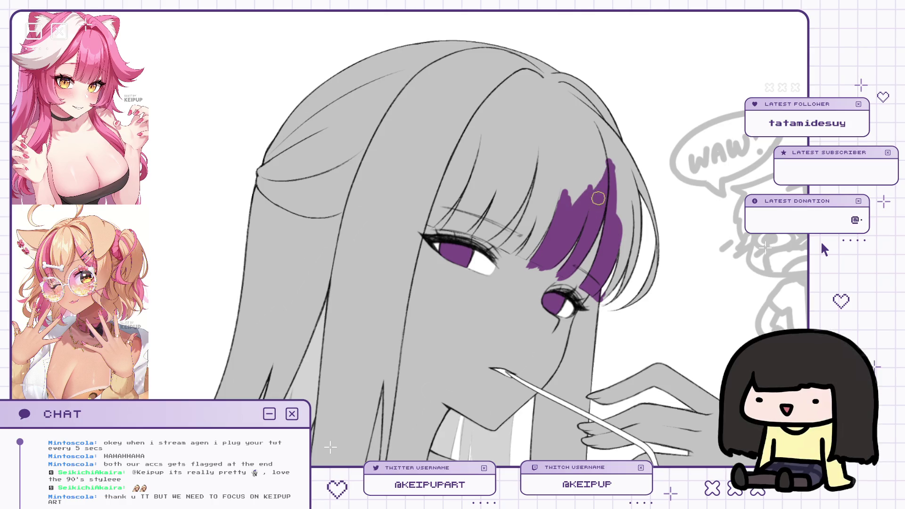
pyautogui.scroll(2, 565, 197)
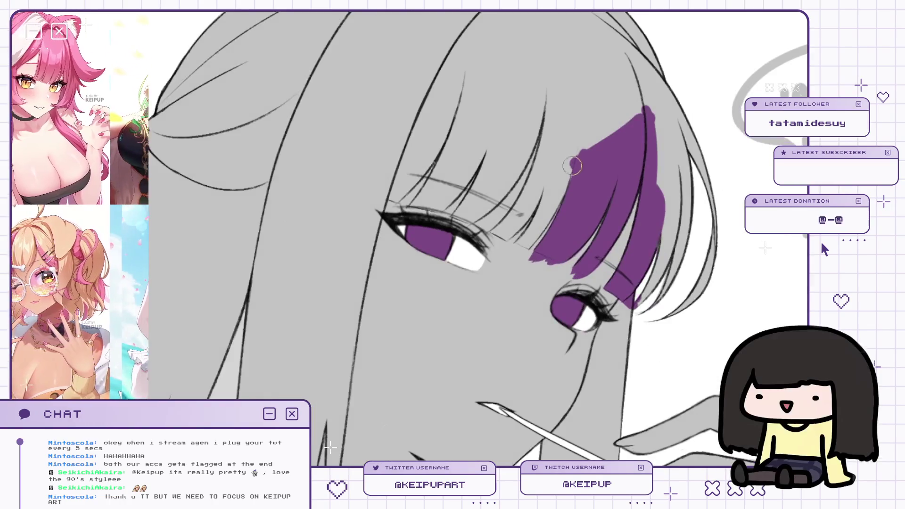
pyautogui.moveTo(555, 200)
pyautogui.mouseDown()
pyautogui.moveTo(519, 243)
pyautogui.moveTo(540, 224)
pyautogui.moveTo(523, 249)
pyautogui.mouseUp()
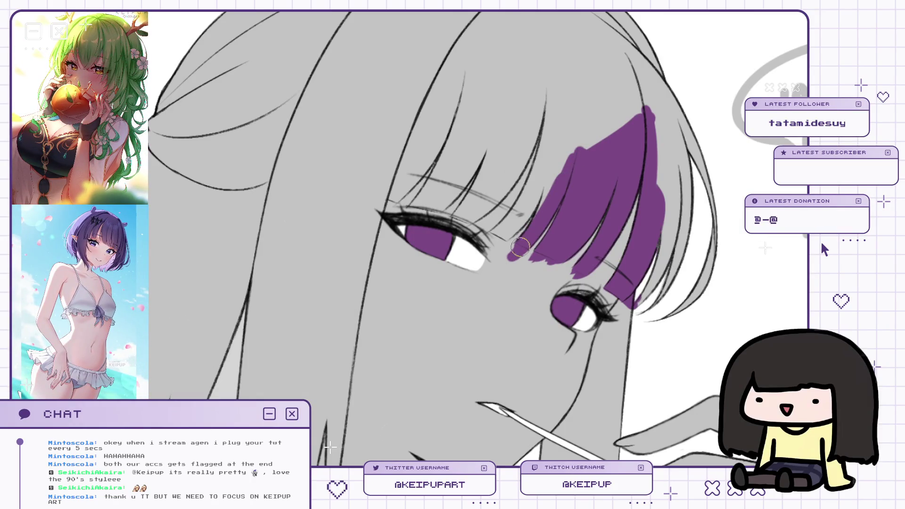
pyautogui.moveTo(561, 163); pyautogui.dragTo(534, 231)
pyautogui.moveTo(550, 173); pyautogui.dragTo(537, 172)
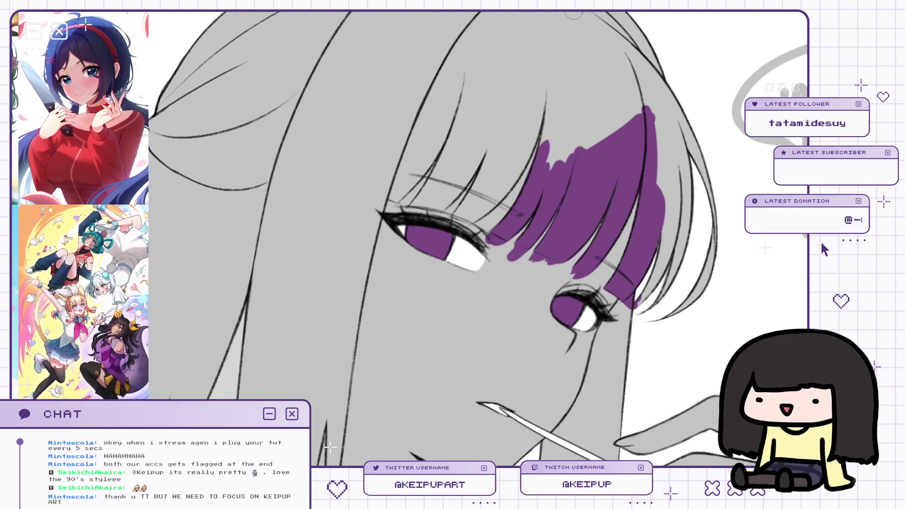
pyautogui.moveTo(550, 92); pyautogui.dragTo(536, 178)
pyautogui.press('h')
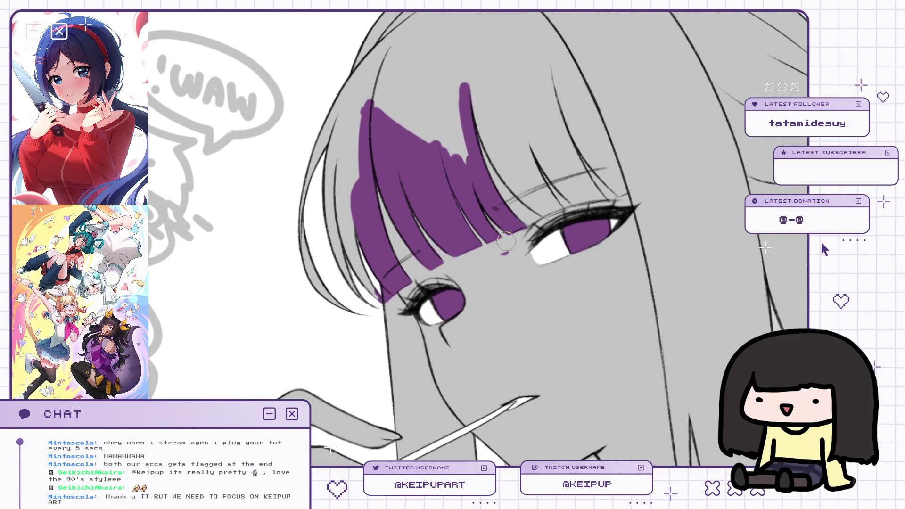
# Extend purple across the bangs near the eye, comparing in mirrored view and undoing a stray stroke.
pyautogui.moveTo(514, 238); pyautogui.dragTo(421, 283)
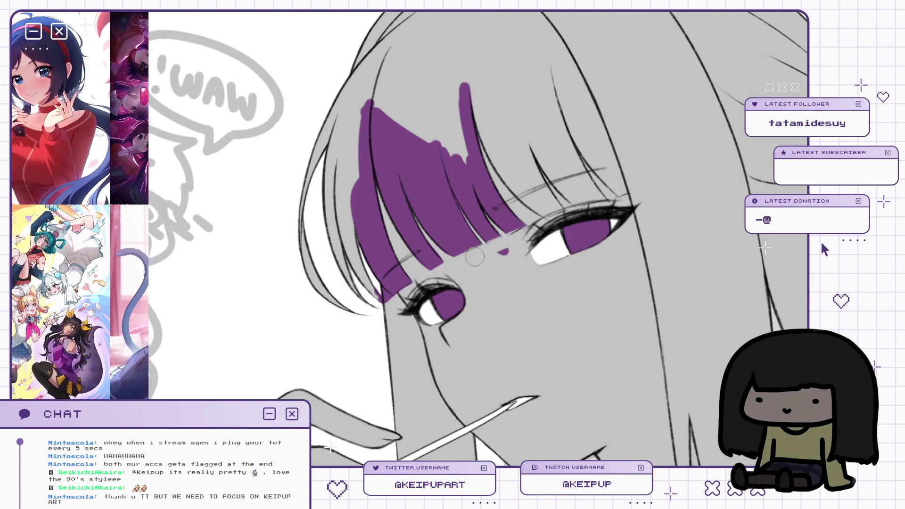
pyautogui.moveTo(537, 209); pyautogui.dragTo(525, 226)
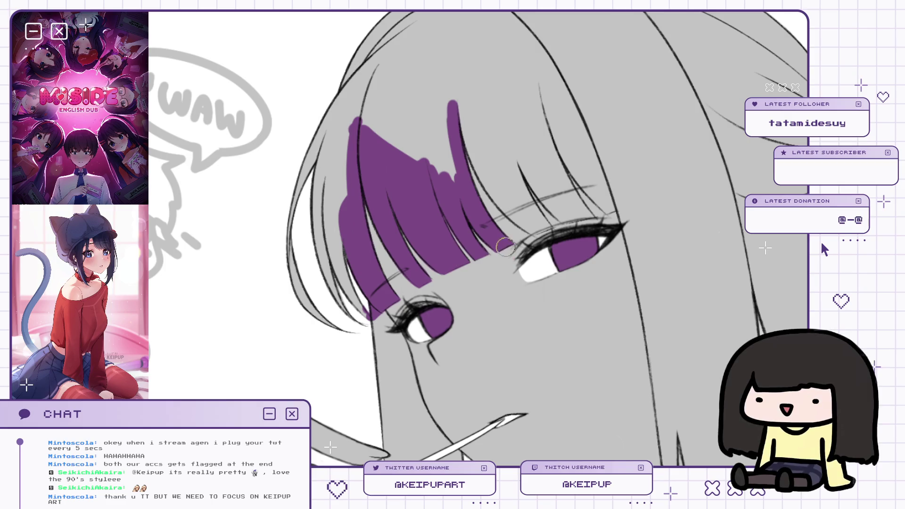
pyautogui.press('h')
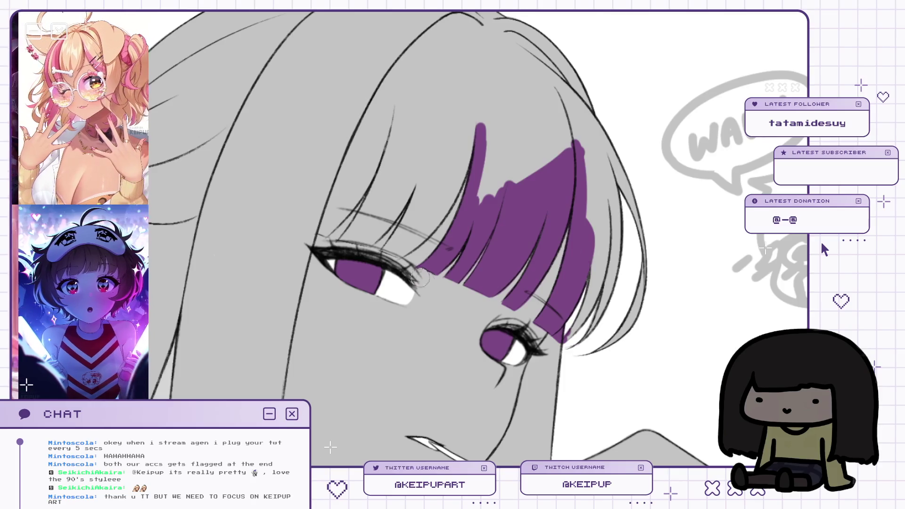
pyautogui.press('h')
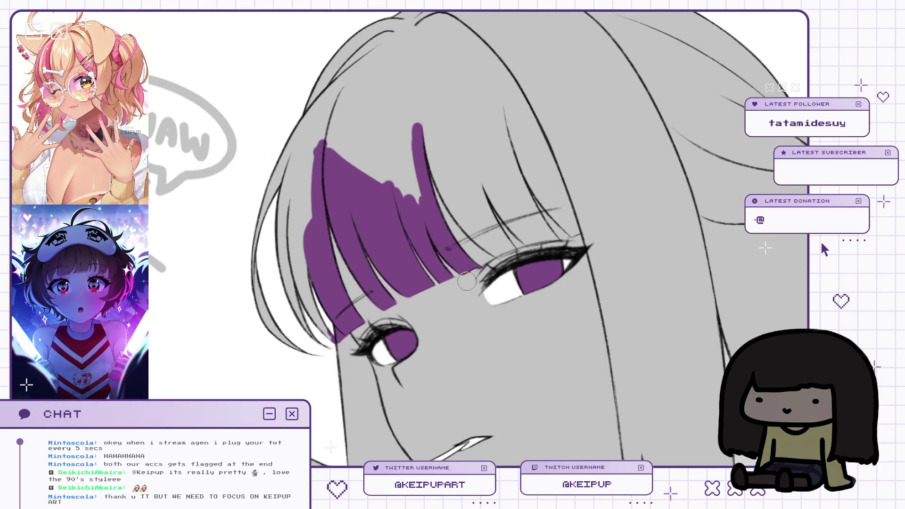
pyautogui.press('h')
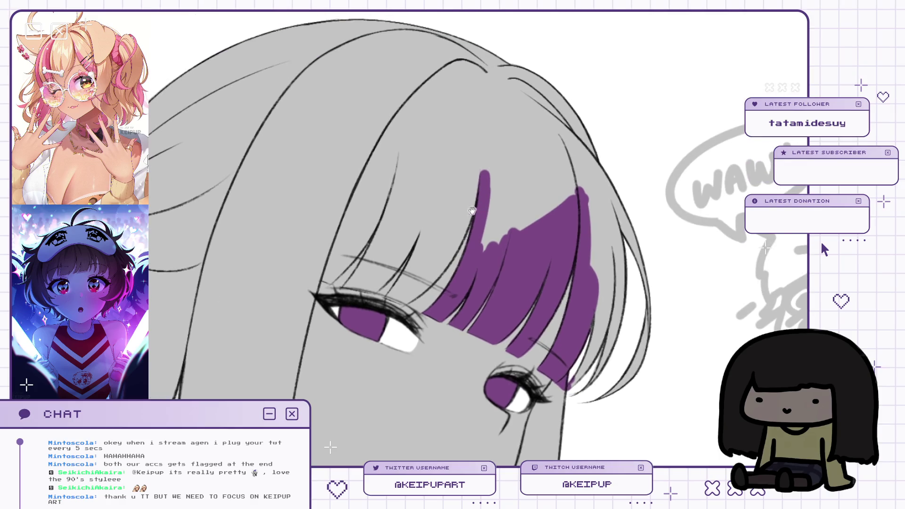
pyautogui.press('h')
pyautogui.moveTo(414, 174)
pyautogui.mouseDown()
pyautogui.moveTo(478, 285)
pyautogui.moveTo(506, 311)
pyautogui.mouseUp()
pyautogui.hotkey('ctrl', 'z')
pyautogui.hotkey('ctrl', 'z')
# Repaint short purple bang strokes and fill the remaining strands toward the eye.
pyautogui.moveTo(455, 252); pyautogui.dragTo(523, 313)
pyautogui.moveTo(455, 233); pyautogui.dragTo(470, 260)
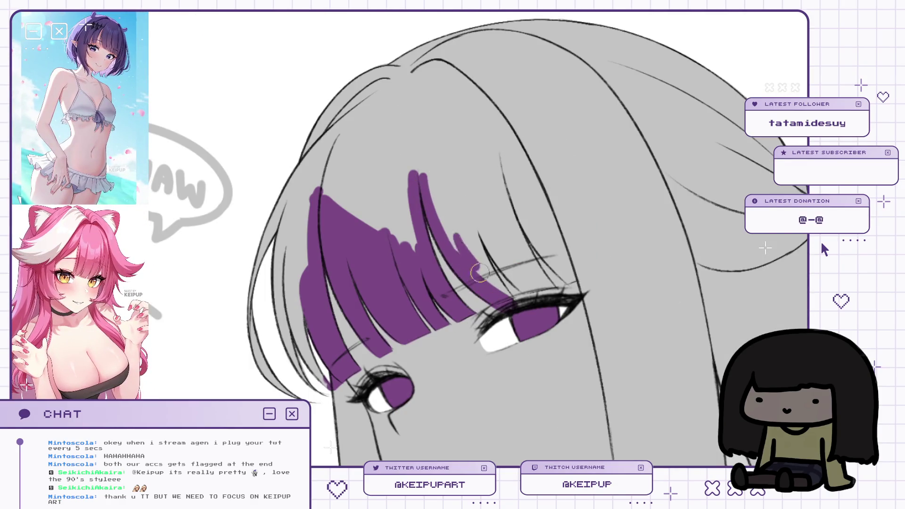
pyautogui.moveTo(444, 123); pyautogui.dragTo(387, 123)
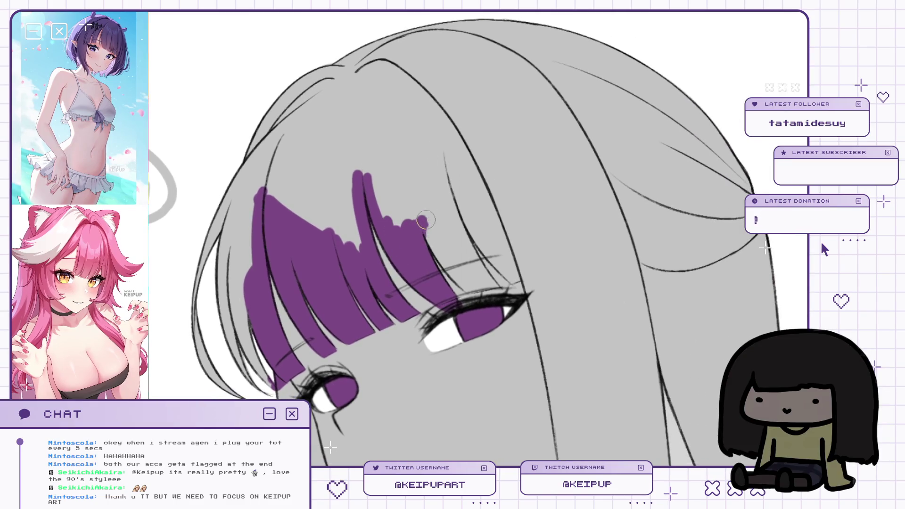
pyautogui.moveTo(426, 223); pyautogui.dragTo(485, 301)
pyautogui.moveTo(458, 194); pyautogui.dragTo(422, 194)
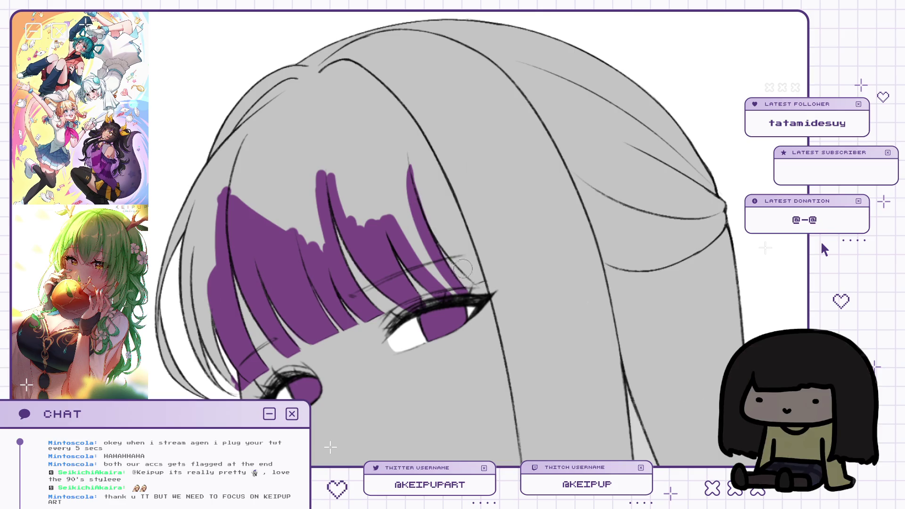
pyautogui.moveTo(426, 250)
pyautogui.mouseDown()
pyautogui.moveTo(405, 174)
pyautogui.moveTo(391, 217)
pyautogui.mouseUp()
pyautogui.moveTo(419, 155); pyautogui.dragTo(404, 169)
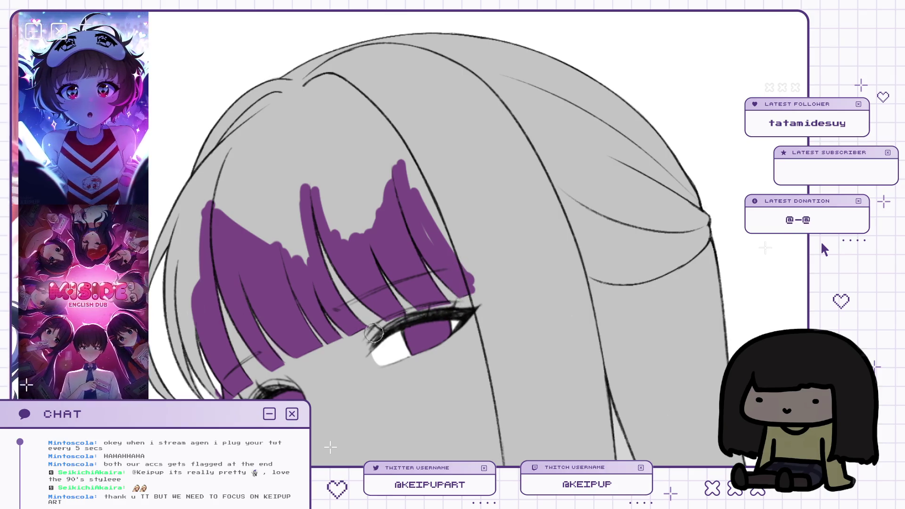
pyautogui.scroll(-2, 460, 239)
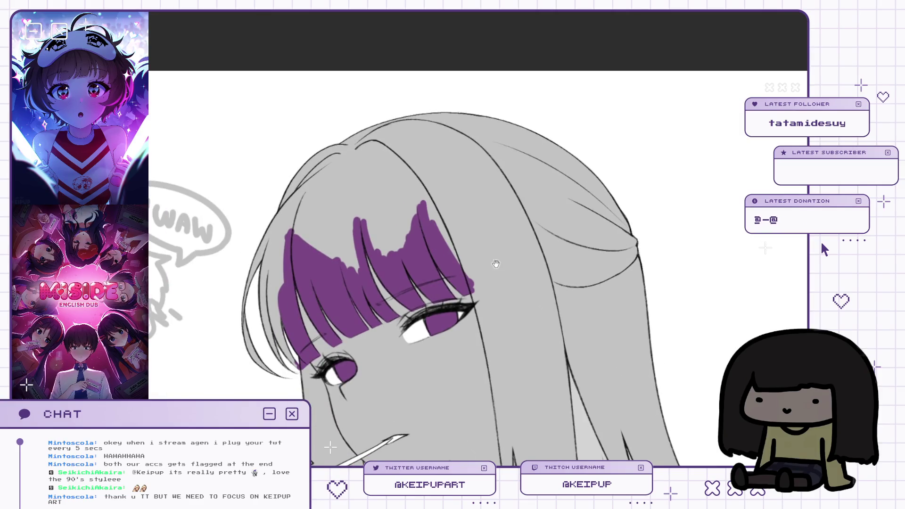
# Rotate the face upright and paint a purple side strand from the eye down the cheek.
pyautogui.moveTo(496, 265); pyautogui.dragTo(483, 189)
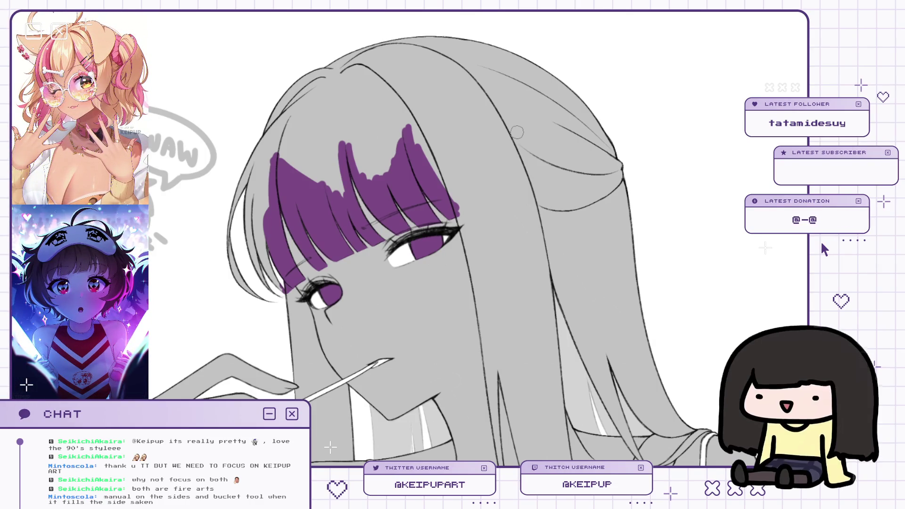
pyautogui.moveTo(515, 127)
pyautogui.mouseDown()
pyautogui.moveTo(476, 155)
pyautogui.moveTo(449, 192)
pyautogui.moveTo(473, 141)
pyautogui.mouseUp()
pyautogui.moveTo(463, 186)
pyautogui.mouseDown()
pyautogui.moveTo(437, 291)
pyautogui.moveTo(452, 226)
pyautogui.moveTo(440, 173)
pyautogui.moveTo(429, 231)
pyautogui.mouseUp()
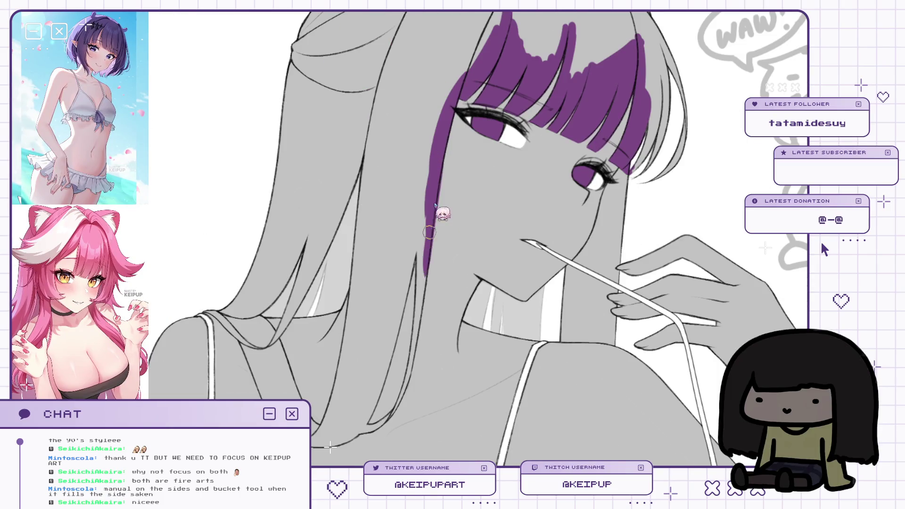
pyautogui.press('m')
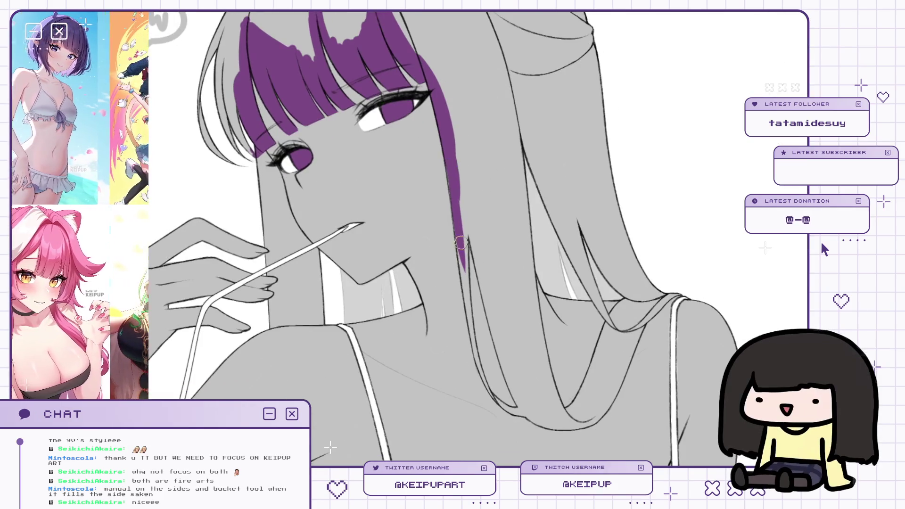
pyautogui.moveTo(459, 246)
pyautogui.mouseDown()
pyautogui.moveTo(467, 327)
pyautogui.moveTo(451, 182)
pyautogui.mouseUp()
pyautogui.moveTo(446, 289); pyautogui.dragTo(453, 317)
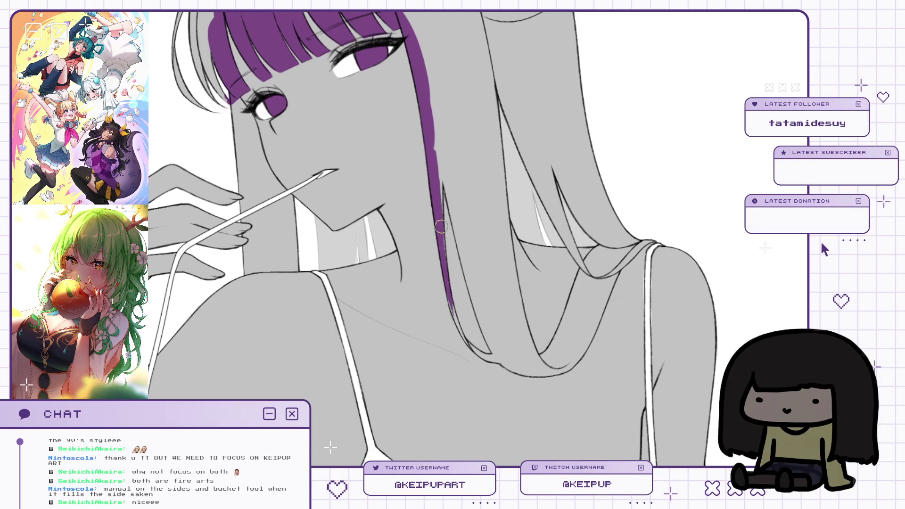
pyautogui.moveTo(440, 243); pyautogui.dragTo(431, 274)
# Widen and lengthen the purple strand toward the chest, filling its lower tip solidly.
pyautogui.moveTo(424, 142); pyautogui.dragTo(448, 245)
pyautogui.moveTo(436, 214); pyautogui.dragTo(465, 313)
pyautogui.moveTo(445, 236); pyautogui.dragTo(466, 349)
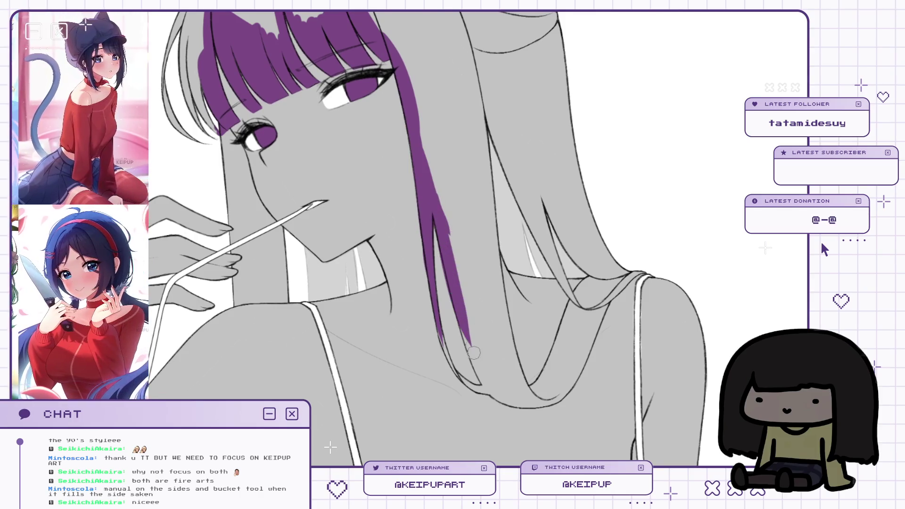
pyautogui.moveTo(453, 301); pyautogui.dragTo(469, 344)
pyautogui.press('m')
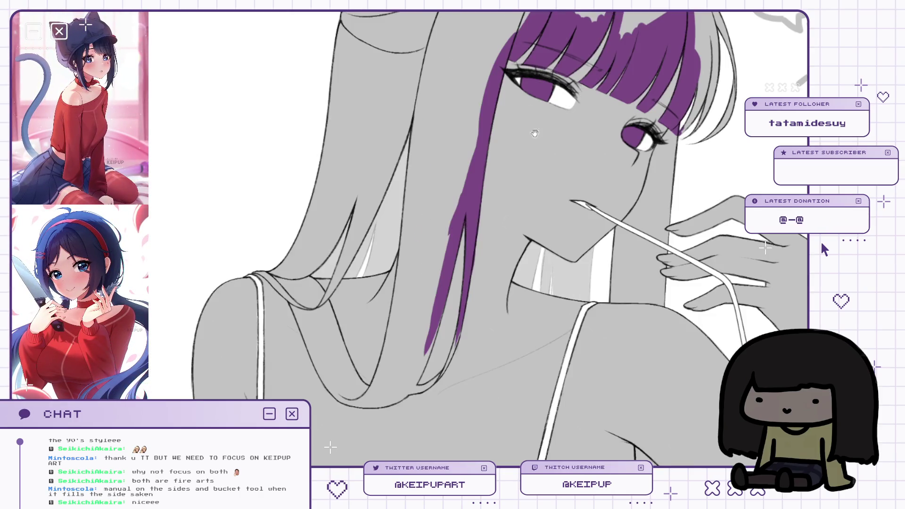
pyautogui.moveTo(431, 330)
pyautogui.mouseDown()
pyautogui.moveTo(445, 298)
pyautogui.moveTo(421, 349)
pyautogui.mouseUp()
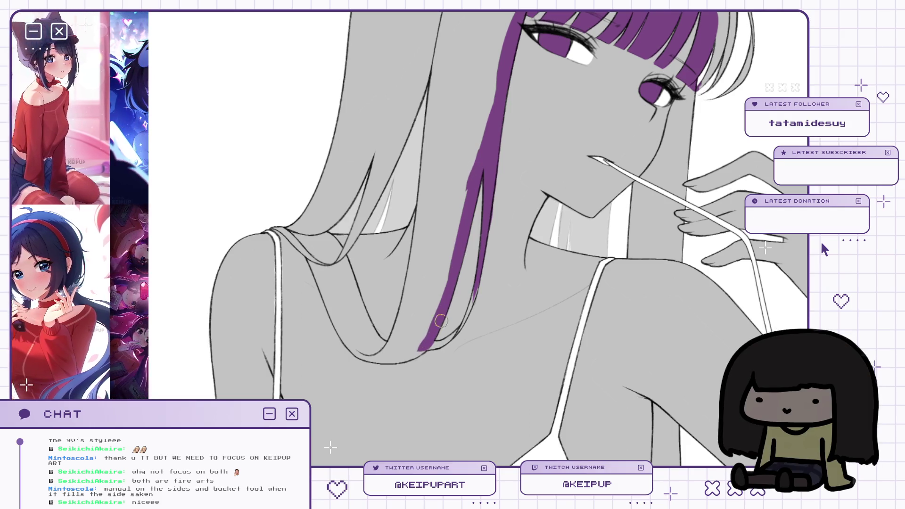
pyautogui.moveTo(476, 278); pyautogui.dragTo(473, 297)
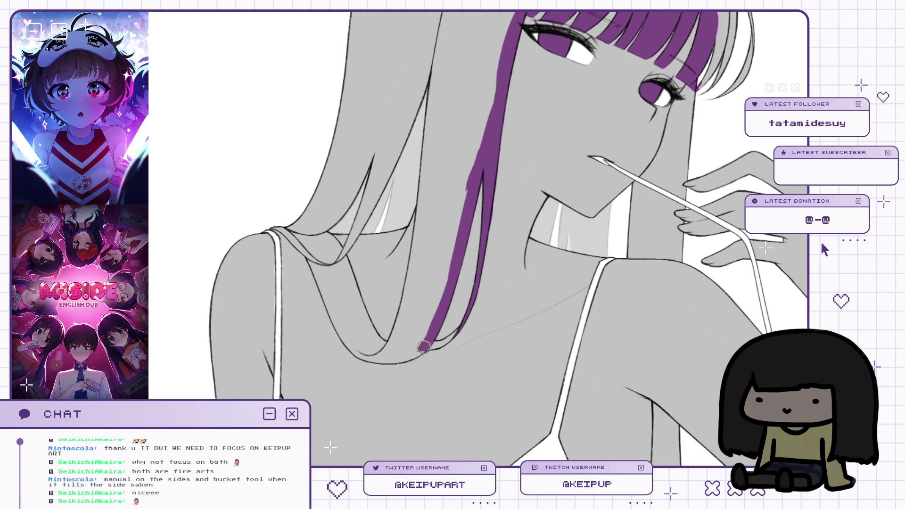
pyautogui.moveTo(434, 329); pyautogui.dragTo(459, 315)
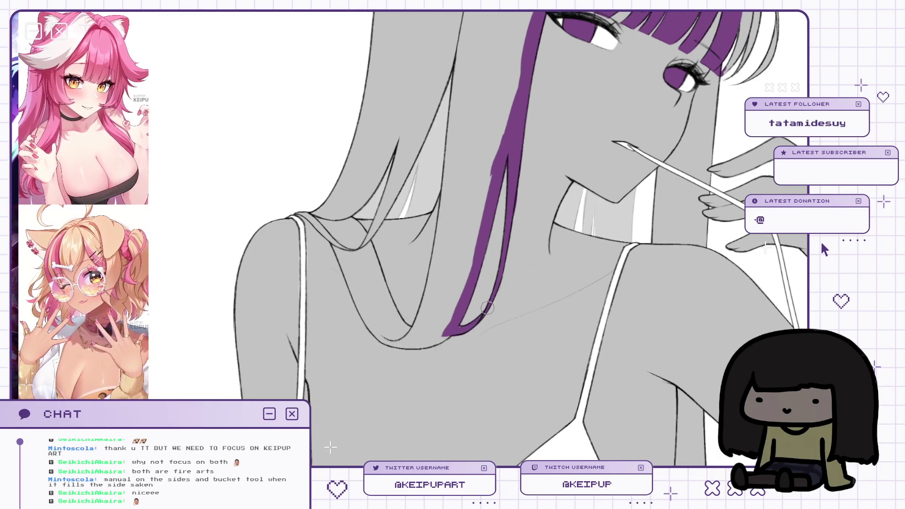
pyautogui.scroll(-5, 487, 257)
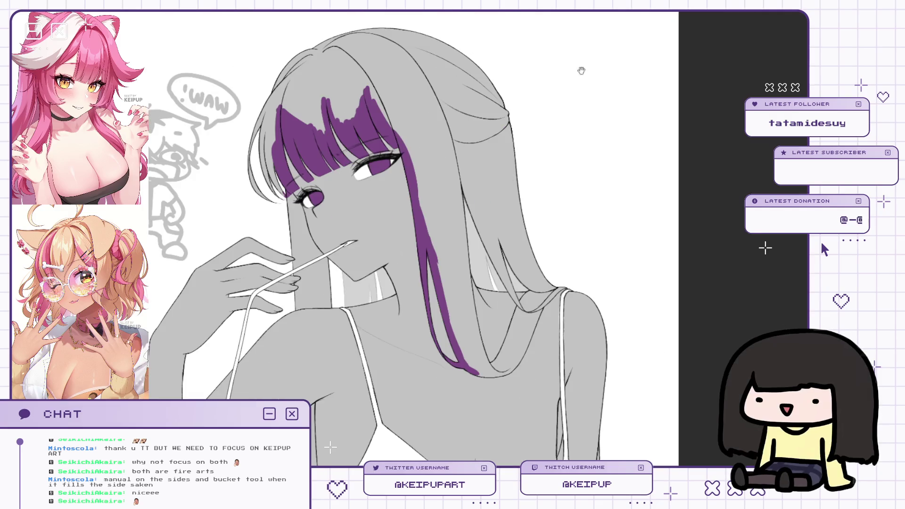
pyautogui.moveTo(523, 145); pyautogui.dragTo(529, 161)
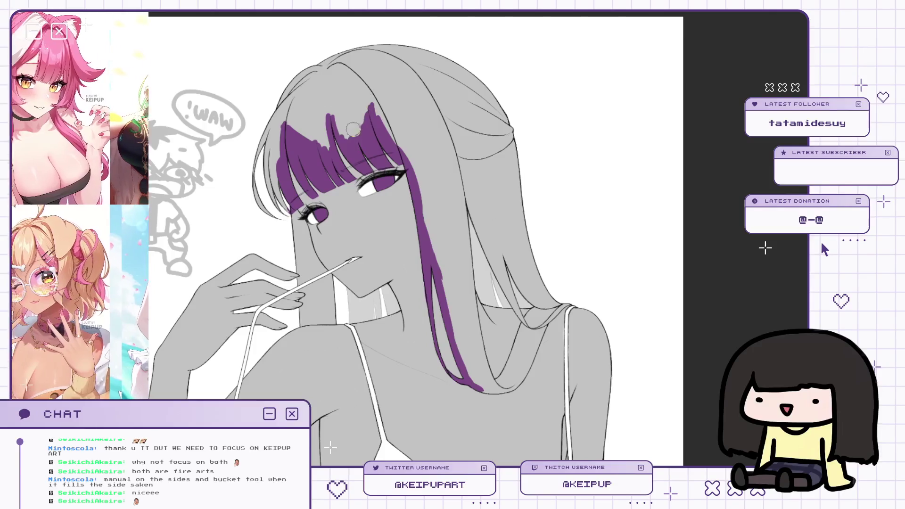
# Fill the gap between bangs and side lock, and widen the lock's lower end near the shoulder.
pyautogui.moveTo(367, 118)
pyautogui.mouseDown()
pyautogui.moveTo(405, 150)
pyautogui.moveTo(410, 132)
pyautogui.mouseUp()
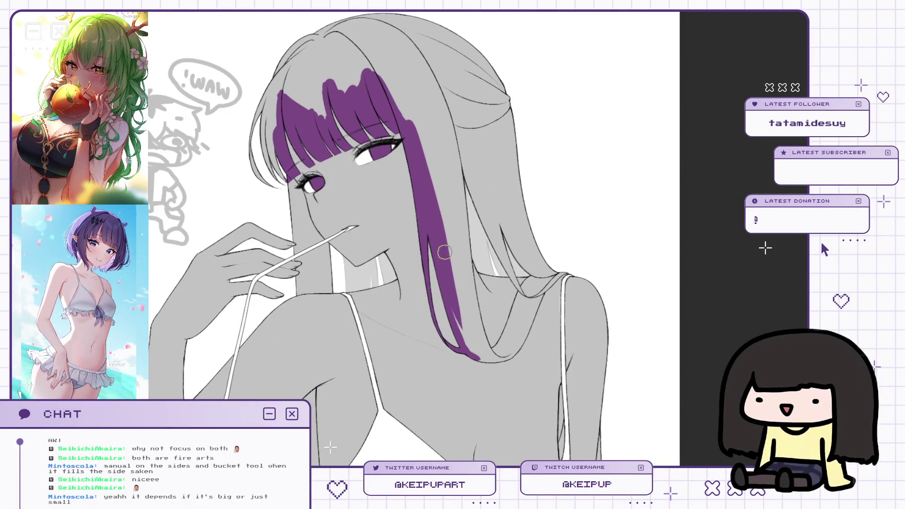
pyautogui.scroll(3, 473, 323)
pyautogui.moveTo(509, 298)
pyautogui.mouseDown()
pyautogui.moveTo(467, 314)
pyautogui.moveTo(509, 306)
pyautogui.moveTo(495, 316)
pyautogui.moveTo(471, 314)
pyautogui.mouseUp()
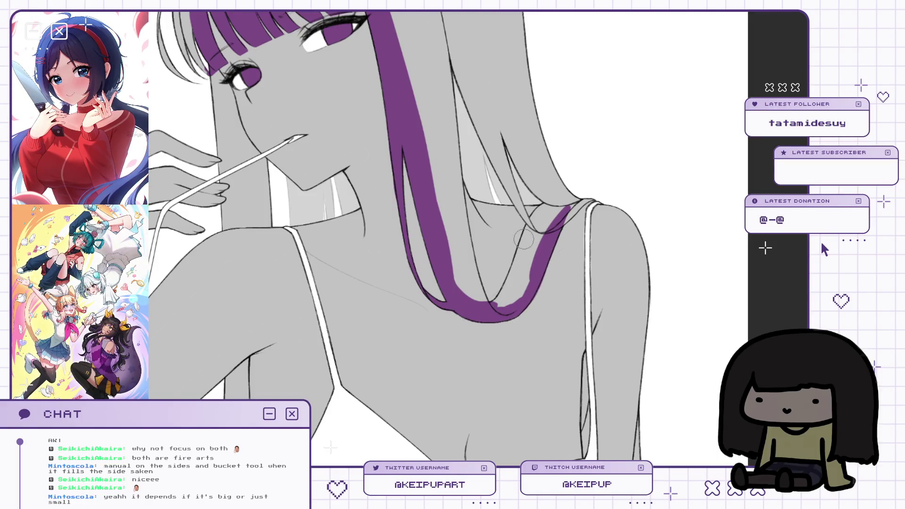
pyautogui.moveTo(528, 293)
pyautogui.mouseDown()
pyautogui.moveTo(521, 298)
pyautogui.moveTo(539, 266)
pyautogui.moveTo(515, 307)
pyautogui.moveTo(515, 285)
pyautogui.mouseUp()
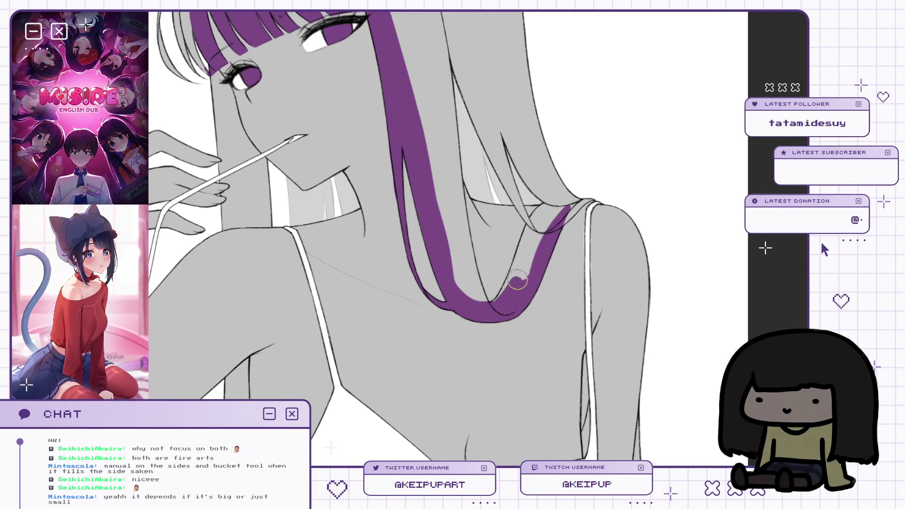
pyautogui.moveTo(535, 181)
pyautogui.mouseDown()
pyautogui.moveTo(554, 179)
pyautogui.moveTo(561, 207)
pyautogui.mouseUp()
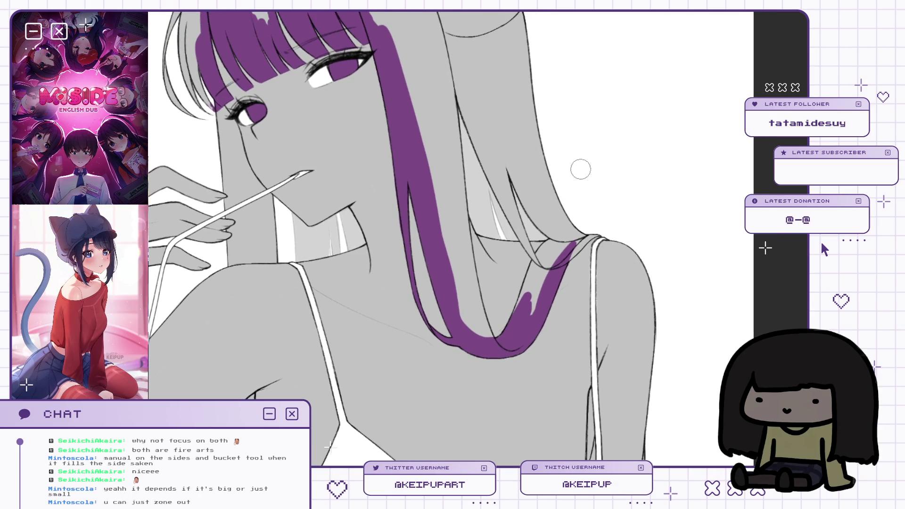
pyautogui.moveTo(565, 228); pyautogui.dragTo(544, 260)
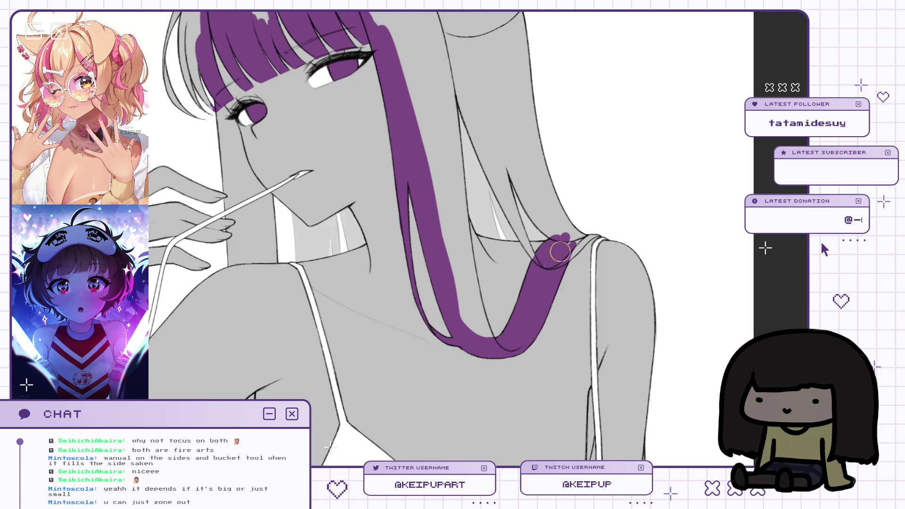
# Fill the top of the strand near the neck and add a tapered purple stroke along it.
pyautogui.press('h')
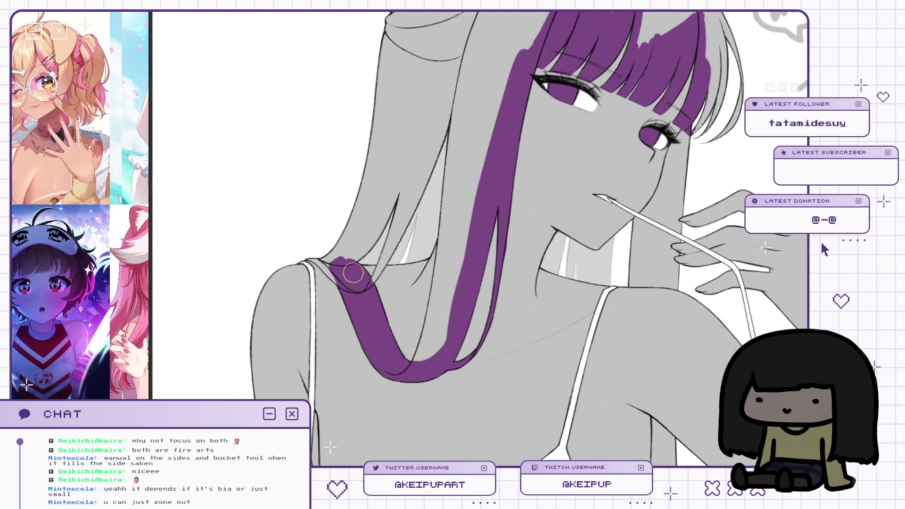
pyautogui.press('h')
pyautogui.moveTo(549, 264); pyautogui.dragTo(577, 261)
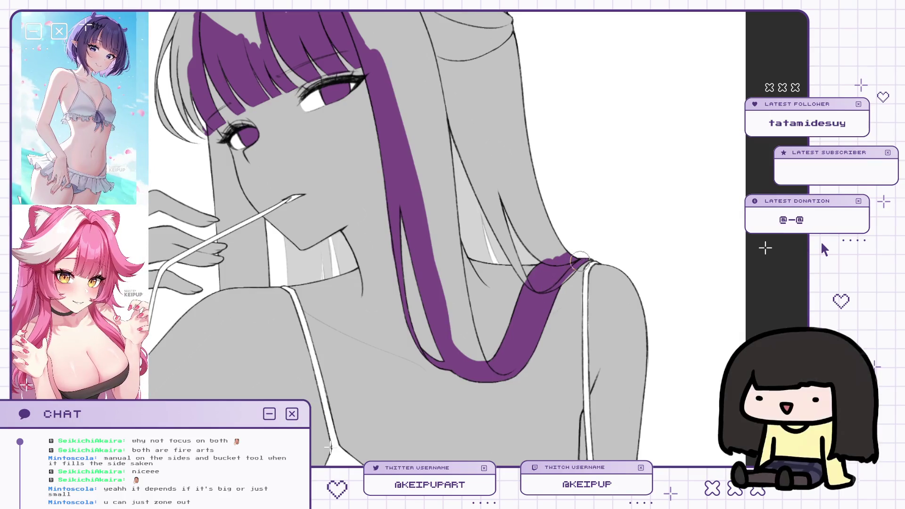
pyautogui.press('h')
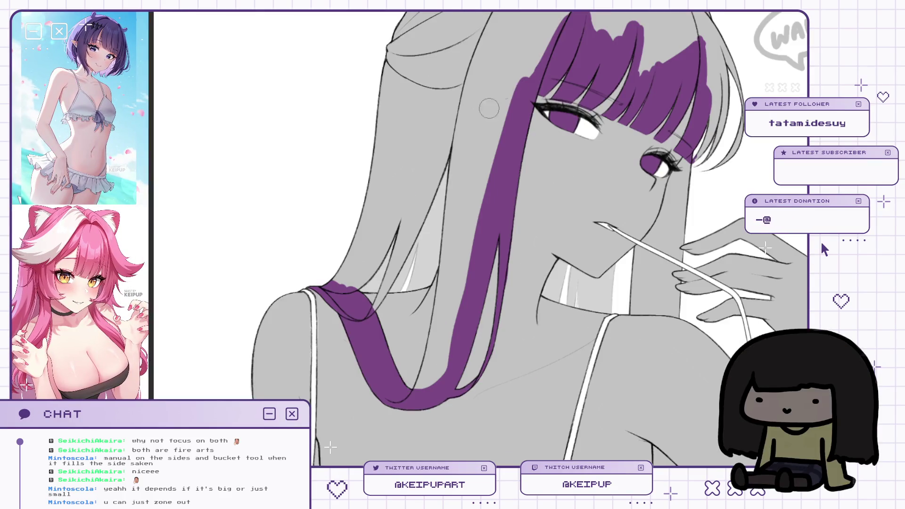
pyautogui.moveTo(346, 283); pyautogui.dragTo(399, 227)
pyautogui.press('h')
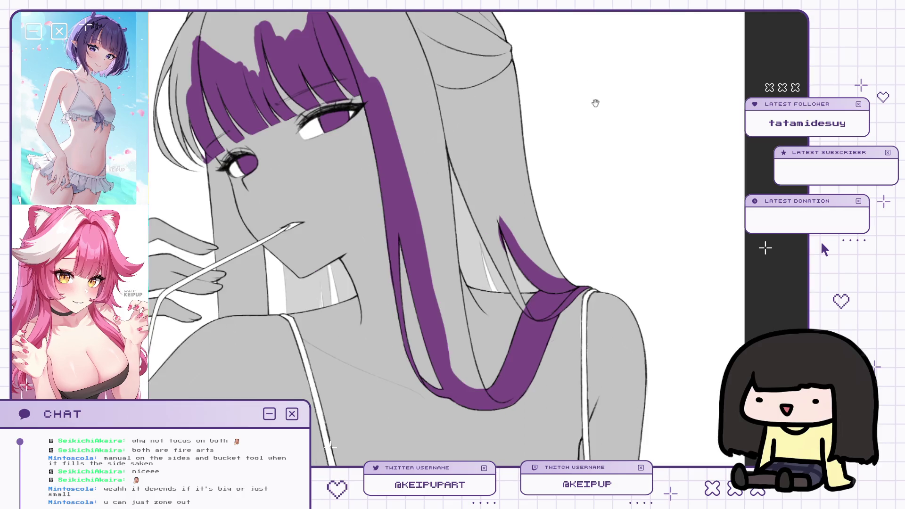
pyautogui.moveTo(594, 89); pyautogui.dragTo(592, 70)
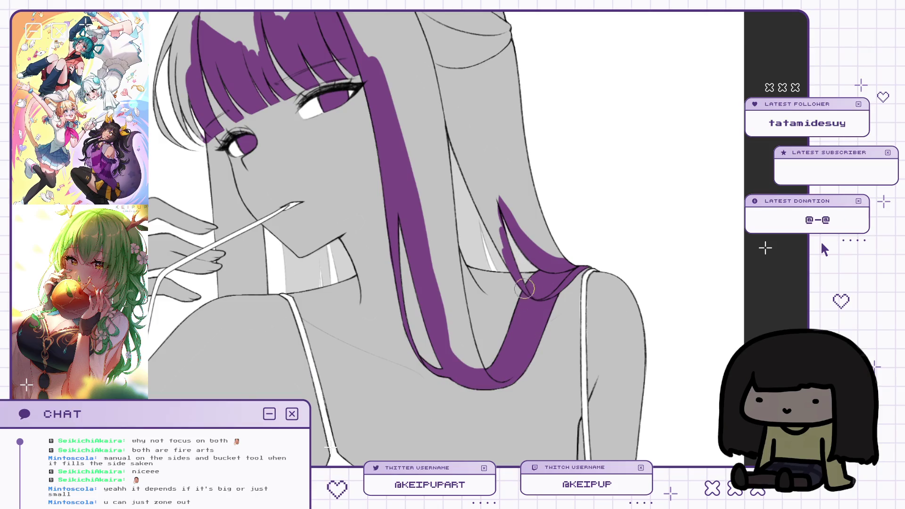
# Extend and widen the purple strand down over the shoulder, redoing one stroke.
pyautogui.press('h')
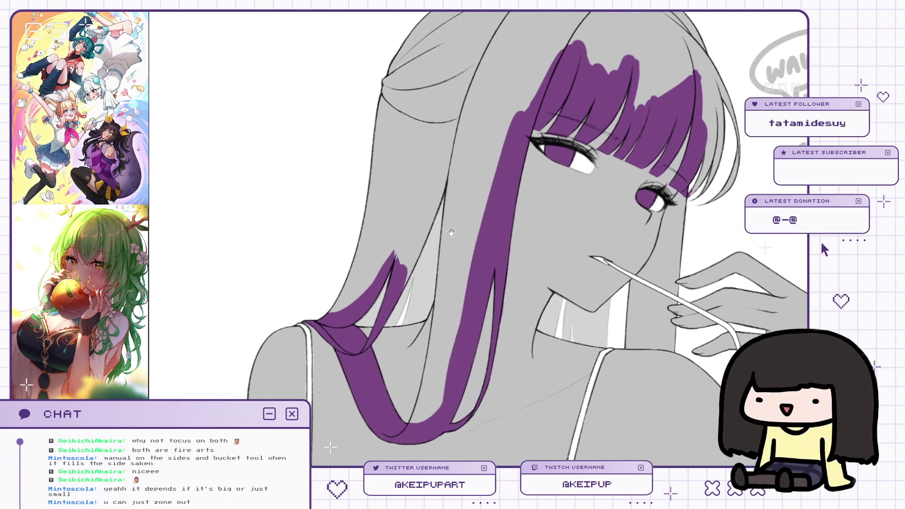
pyautogui.press('h')
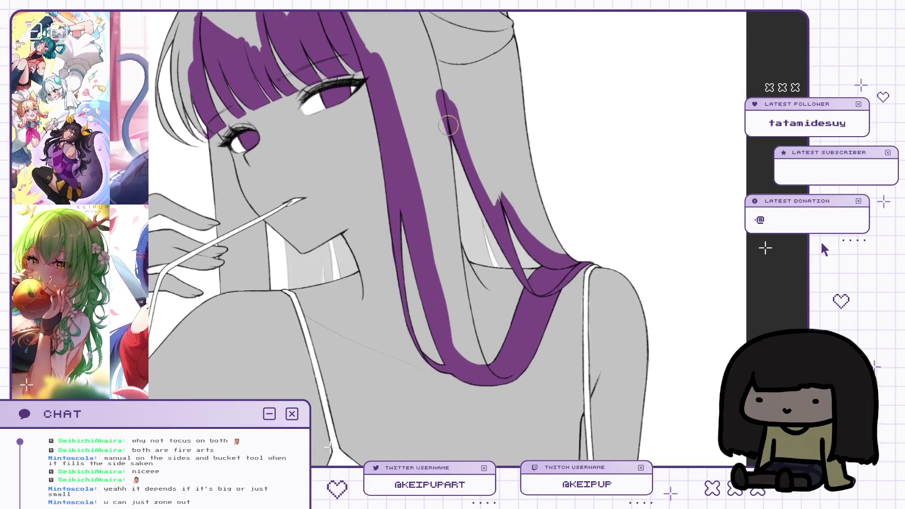
pyautogui.press('h')
pyautogui.scroll(-3, 435, 309)
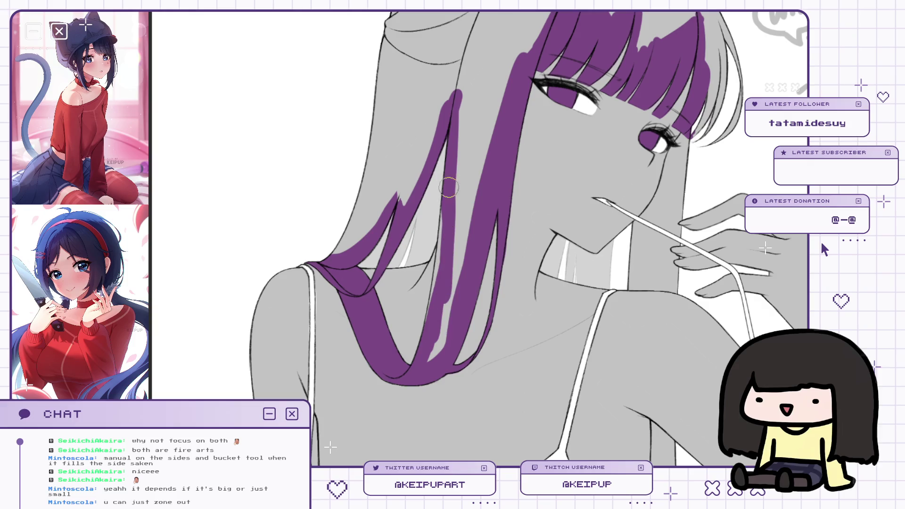
pyautogui.moveTo(444, 248); pyautogui.dragTo(438, 302)
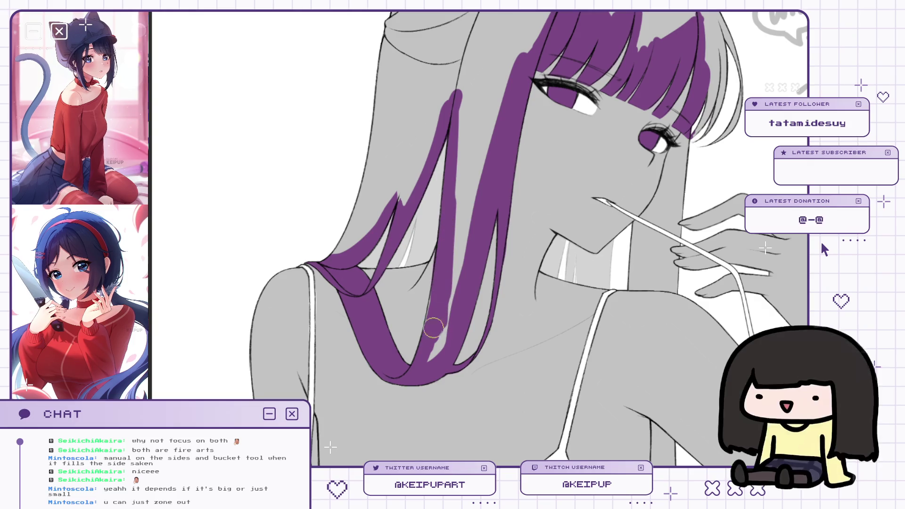
pyautogui.hotkey('ctrl', 'z')
pyautogui.moveTo(431, 269); pyautogui.dragTo(431, 318)
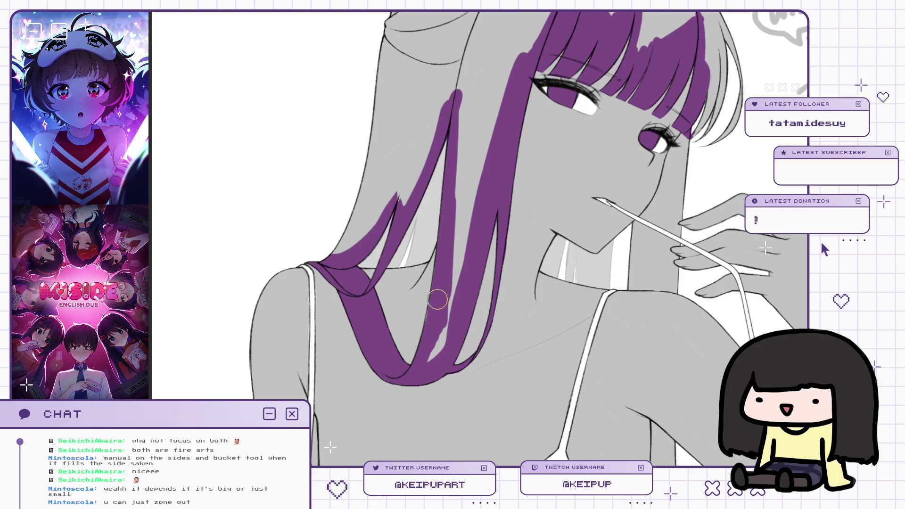
pyautogui.moveTo(440, 279); pyautogui.dragTo(439, 316)
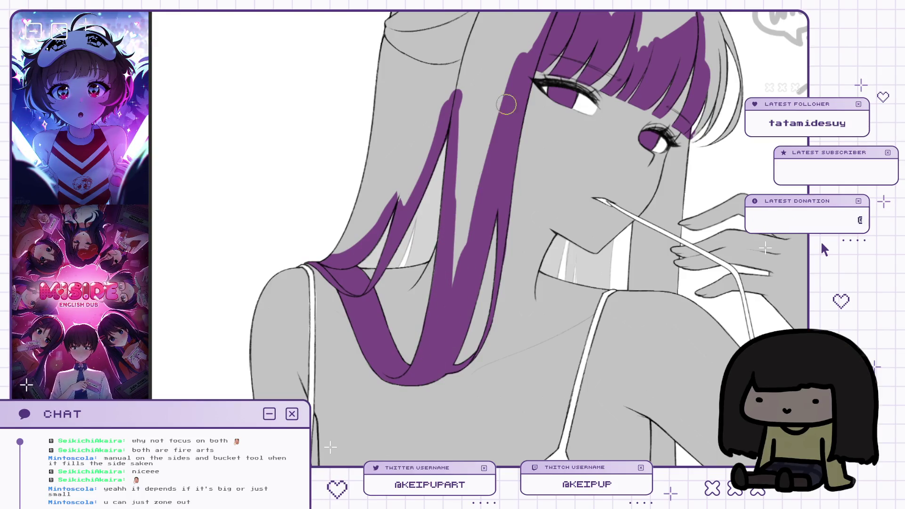
pyautogui.press('h')
pyautogui.moveTo(471, 174)
pyautogui.mouseDown()
pyautogui.moveTo(471, 283)
pyautogui.moveTo(466, 160)
pyautogui.moveTo(522, 274)
pyautogui.moveTo(511, 222)
pyautogui.moveTo(523, 253)
pyautogui.mouseUp()
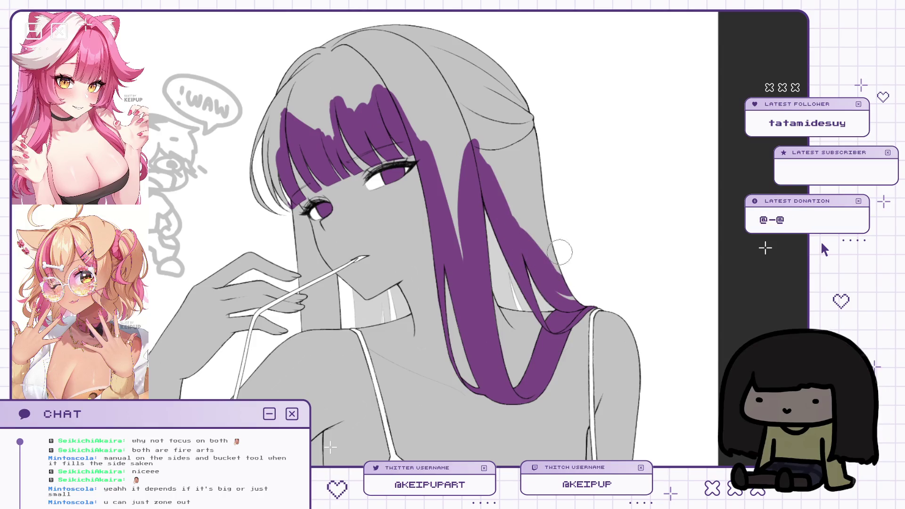
# Paint purple along the hair's outer edge, beside the face, around the earring and at the shoulder.
pyautogui.moveTo(520, 117)
pyautogui.mouseDown()
pyautogui.moveTo(540, 165)
pyautogui.moveTo(545, 156)
pyautogui.mouseUp()
pyautogui.moveTo(470, 161); pyautogui.dragTo(476, 199)
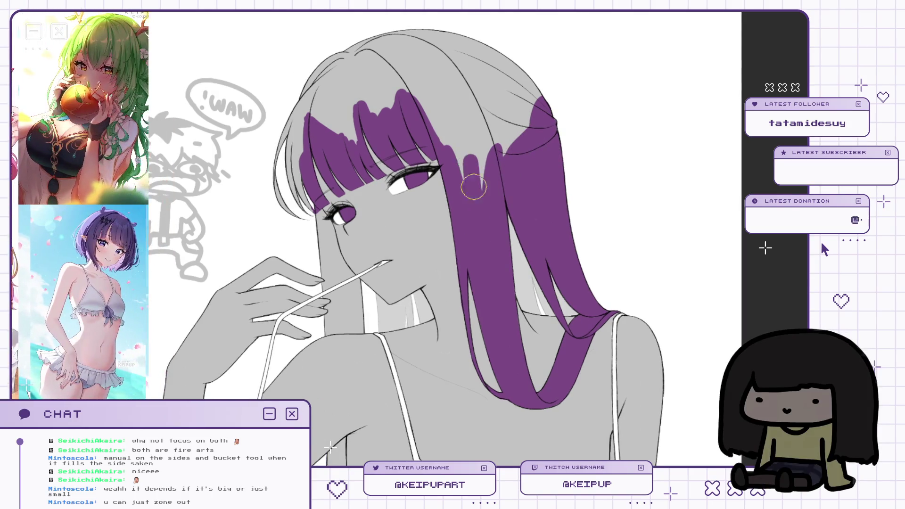
pyautogui.press('m')
pyautogui.moveTo(603, 170); pyautogui.dragTo(573, 162)
pyautogui.moveTo(564, 222); pyautogui.dragTo(569, 197)
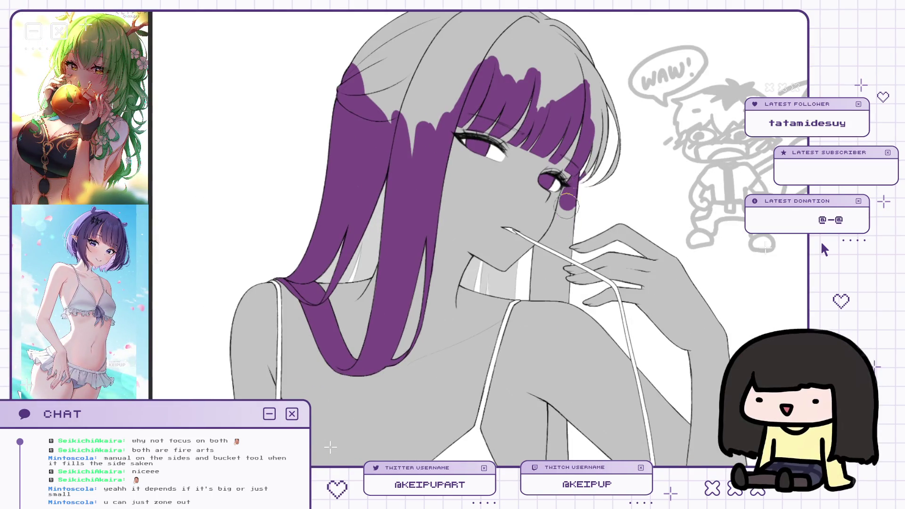
pyautogui.moveTo(560, 230)
pyautogui.mouseDown()
pyautogui.moveTo(540, 280)
pyautogui.moveTo(560, 290)
pyautogui.moveTo(550, 291)
pyautogui.mouseUp()
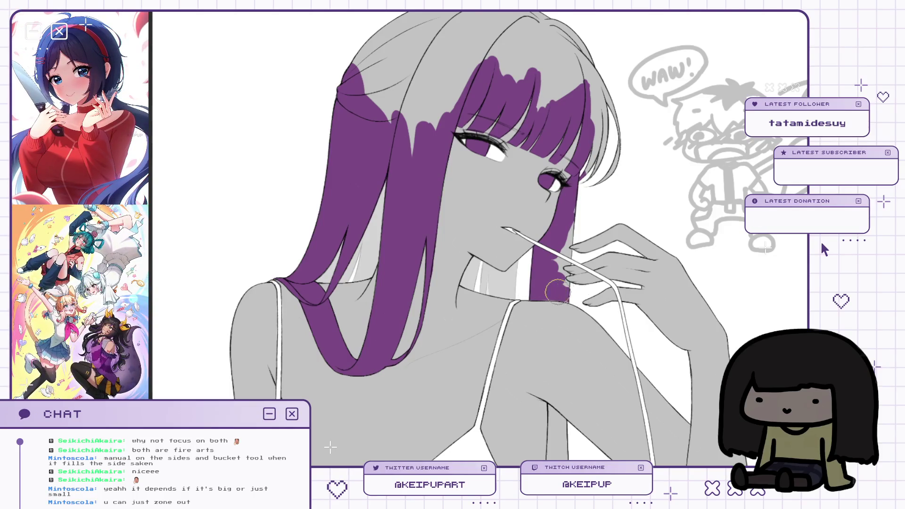
pyautogui.scroll(3, 557, 299)
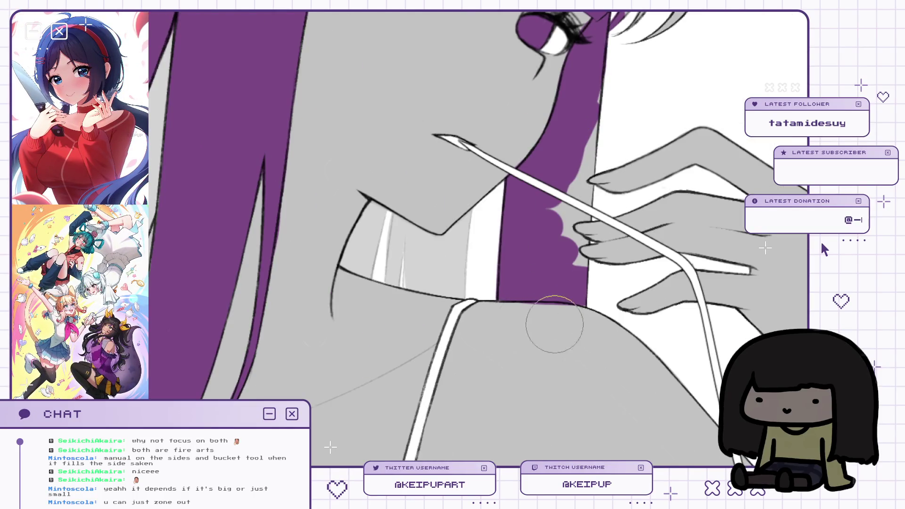
pyautogui.moveTo(606, 273); pyautogui.dragTo(542, 311)
# Erase the purple spill off the fingertip and fingernail with a smaller eraser.
pyautogui.press('e')
pyautogui.moveTo(621, 306); pyautogui.dragTo(644, 310)
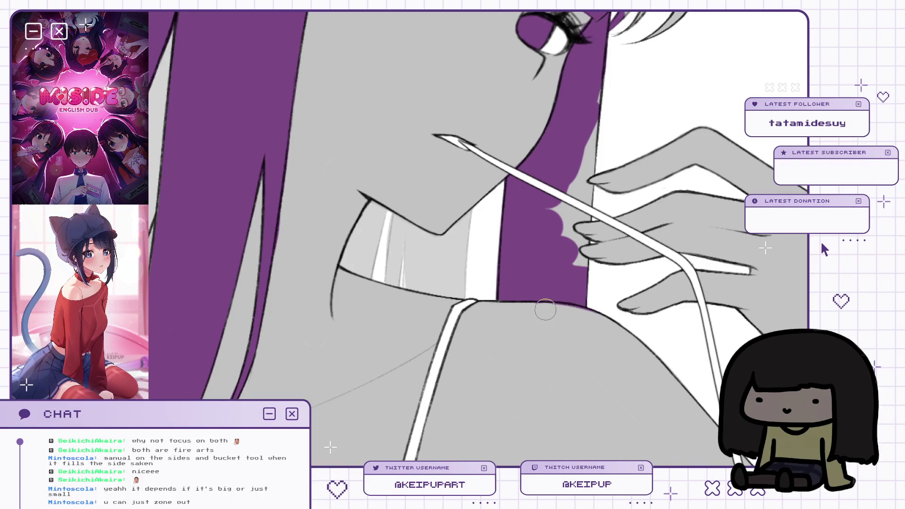
pyautogui.scroll(-2, 557, 297)
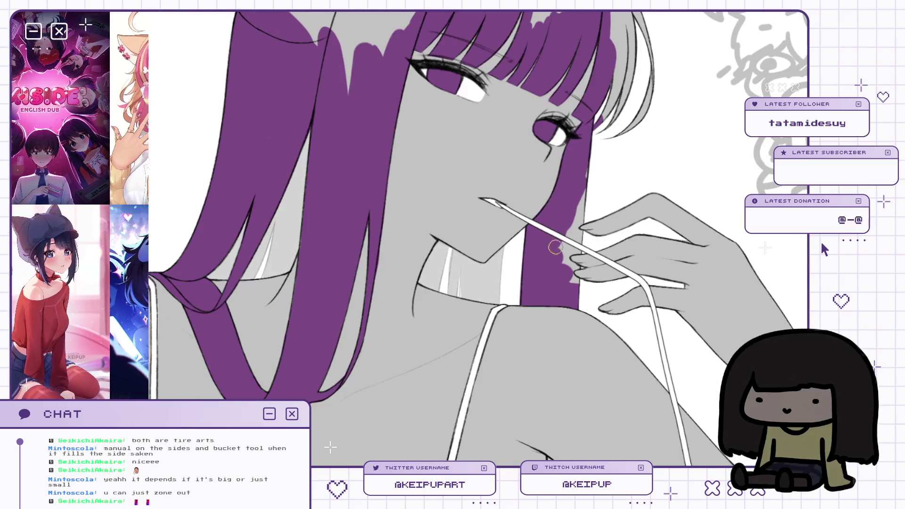
pyautogui.moveTo(592, 196); pyautogui.dragTo(578, 257)
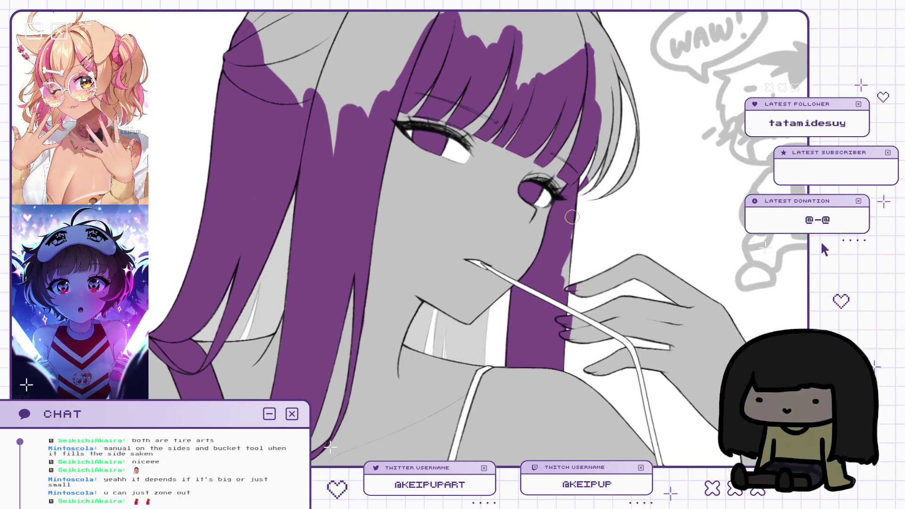
pyautogui.scroll(4, 567, 302)
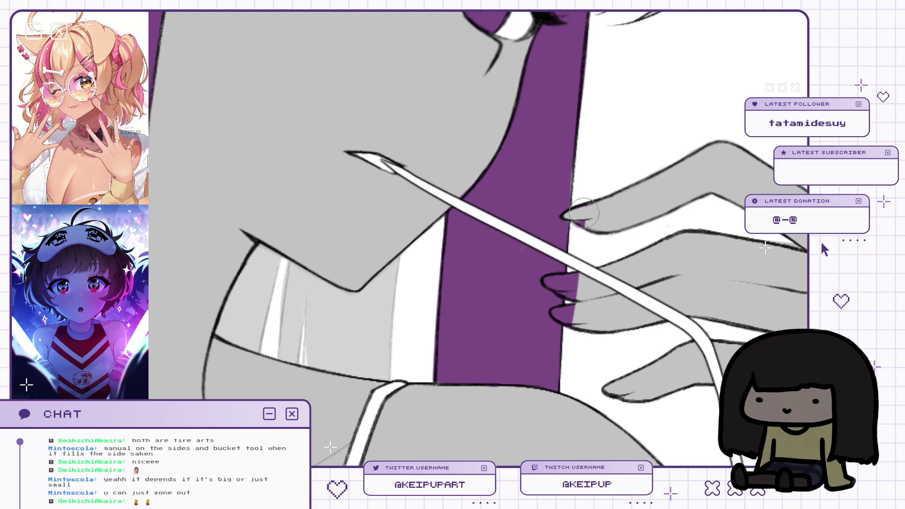
pyautogui.moveTo(564, 237)
pyautogui.mouseDown()
pyautogui.moveTo(533, 262)
pyautogui.moveTo(556, 292)
pyautogui.moveTo(579, 286)
pyautogui.mouseUp()
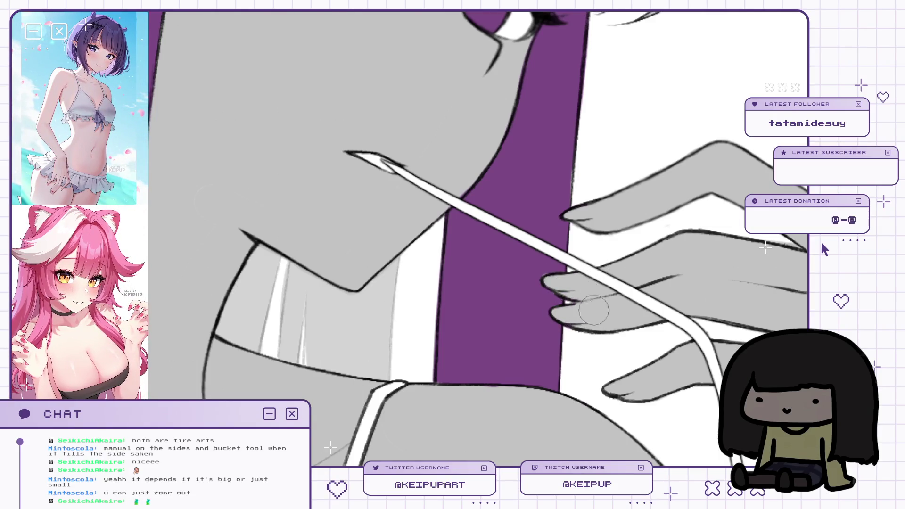
# Fit the illustration to the window and fill the right-side strands, grey gaps and crown purple.
pyautogui.hotkey('ctrl', '0')
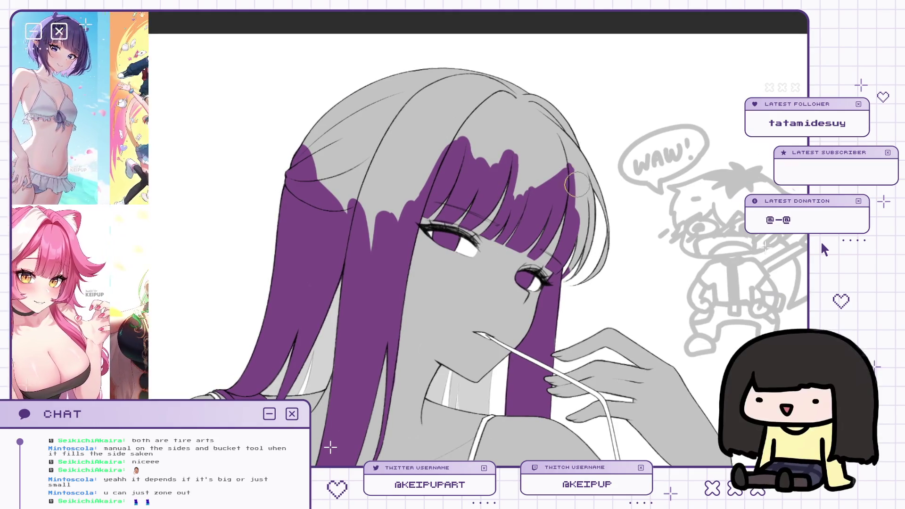
pyautogui.moveTo(591, 193); pyautogui.dragTo(596, 278)
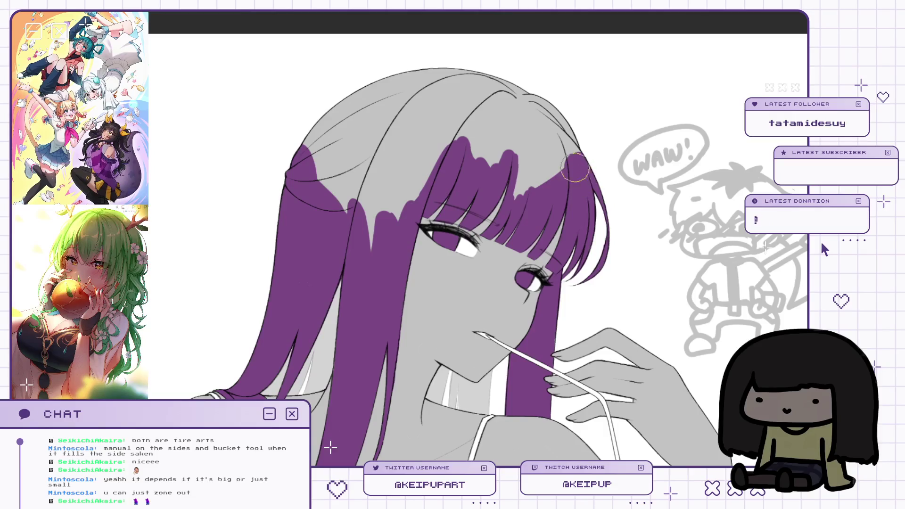
pyautogui.press('h')
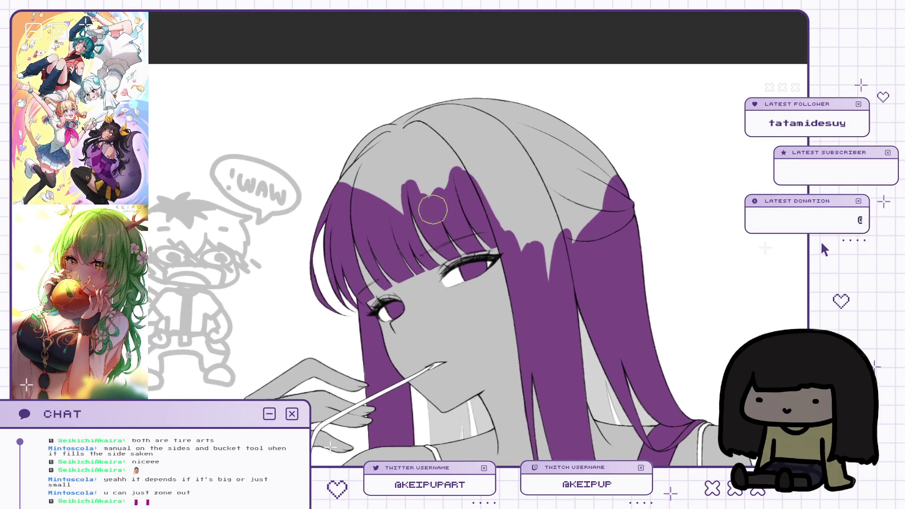
pyautogui.moveTo(405, 173)
pyautogui.mouseDown()
pyautogui.moveTo(424, 186)
pyautogui.moveTo(476, 181)
pyautogui.moveTo(537, 265)
pyautogui.moveTo(601, 185)
pyautogui.mouseUp()
pyautogui.moveTo(387, 147)
pyautogui.mouseDown()
pyautogui.moveTo(339, 179)
pyautogui.moveTo(546, 125)
pyautogui.mouseUp()
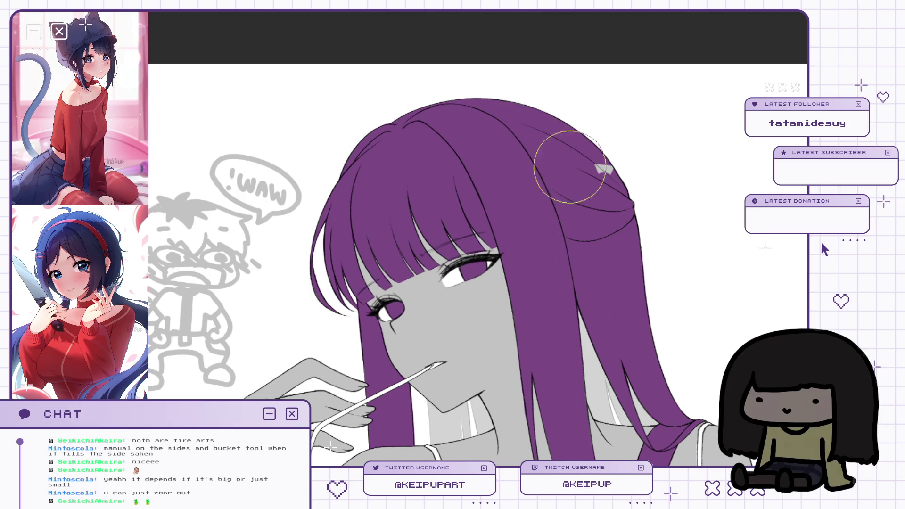
pyautogui.scroll(-5, 651, 200)
pyautogui.scroll(5, 612, 236)
pyautogui.moveTo(612, 377)
pyautogui.mouseDown()
pyautogui.moveTo(609, 113)
pyautogui.moveTo(606, 221)
pyautogui.mouseUp()
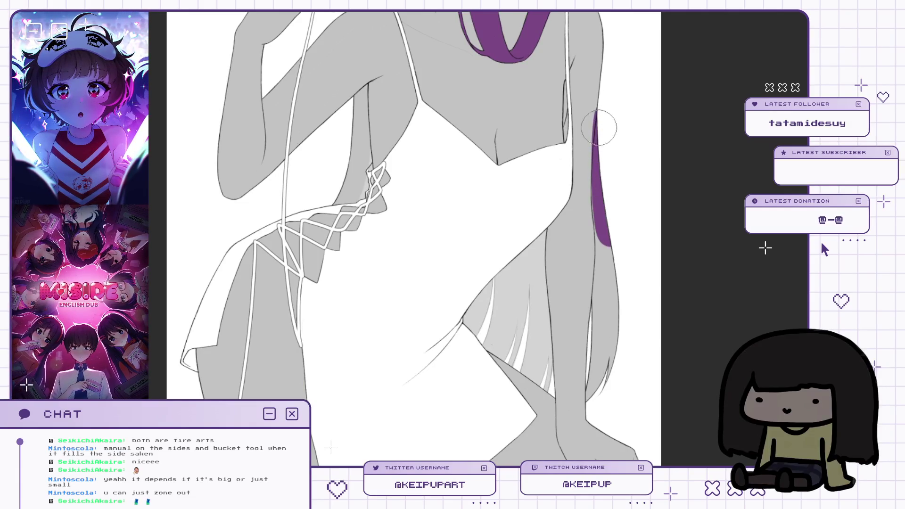
# Paint the long purple hair strand downward past the waist, widening and lengthening it.
pyautogui.scroll(1, 615, 90)
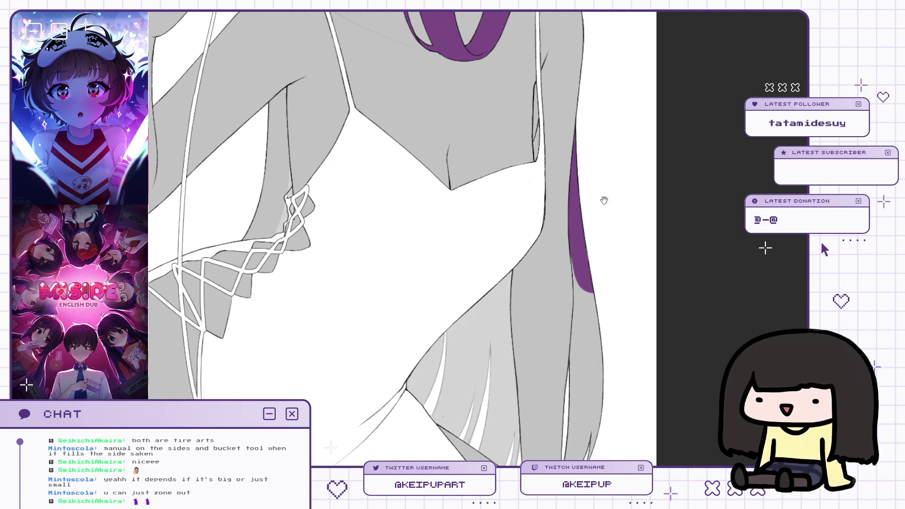
pyautogui.moveTo(581, 252); pyautogui.dragTo(547, 191)
pyautogui.moveTo(554, 258)
pyautogui.mouseDown()
pyautogui.moveTo(556, 283)
pyautogui.moveTo(564, 239)
pyautogui.mouseUp()
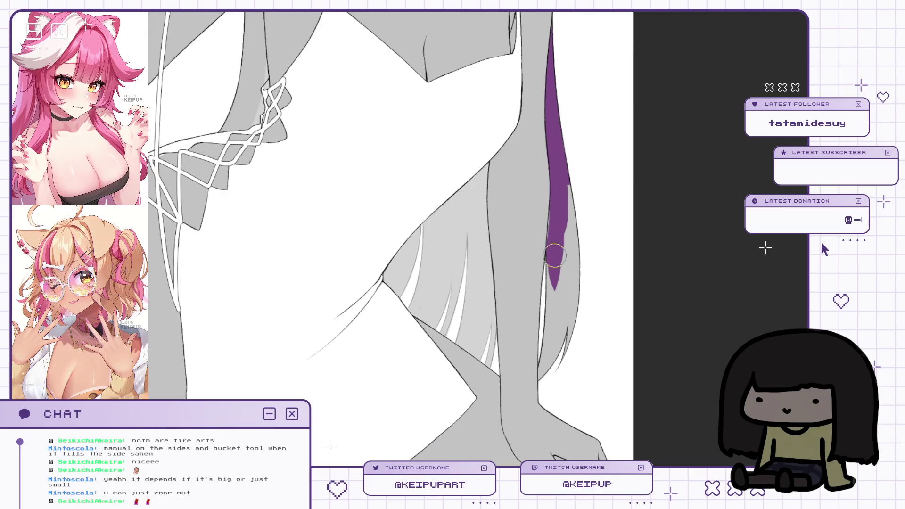
pyautogui.moveTo(566, 301); pyautogui.dragTo(571, 182)
pyautogui.moveTo(582, 212); pyautogui.dragTo(582, 174)
pyautogui.moveTo(572, 306)
pyautogui.mouseDown()
pyautogui.moveTo(574, 255)
pyautogui.moveTo(551, 320)
pyautogui.moveTo(556, 259)
pyautogui.mouseUp()
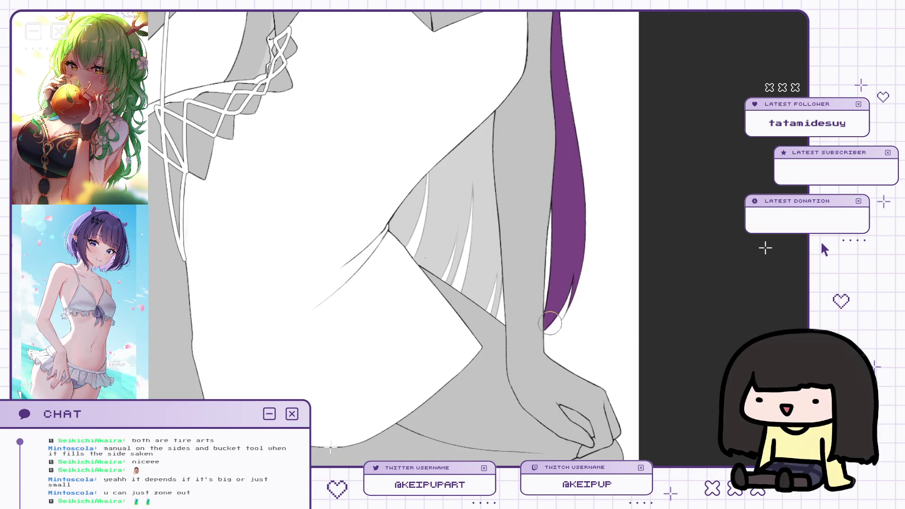
# Mirror-check the canvas, fill the gap beside the bow and cover the armpit spill, then zoom out.
pyautogui.scroll(-6, 551, 306)
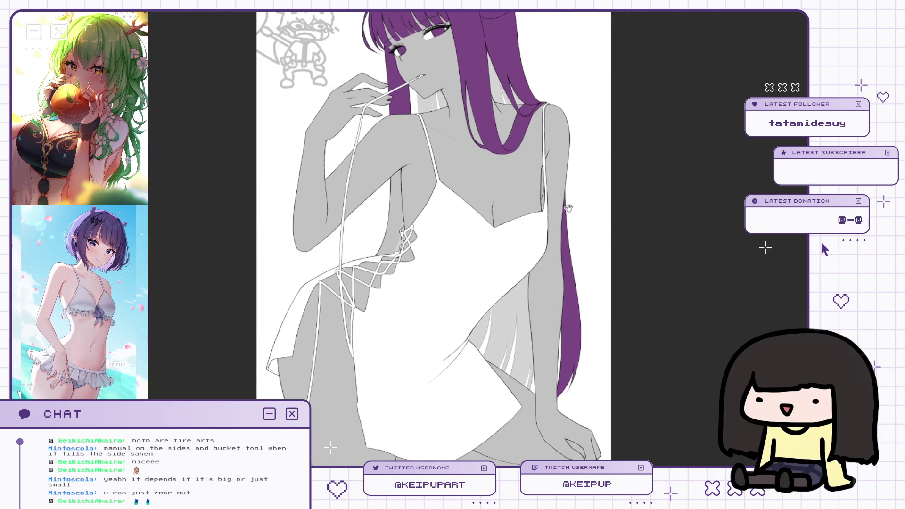
pyautogui.press('h')
pyautogui.scroll(2, 389, 232)
pyautogui.press('h')
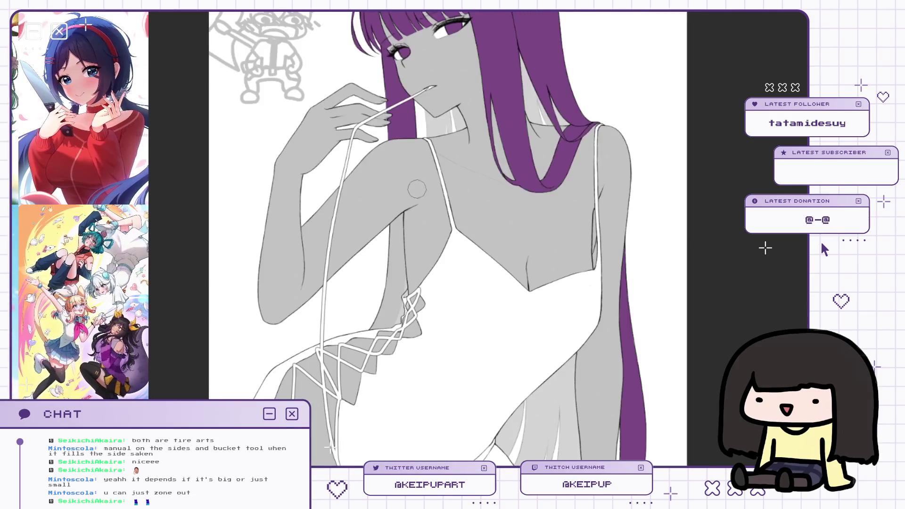
pyautogui.scroll(2, 389, 232)
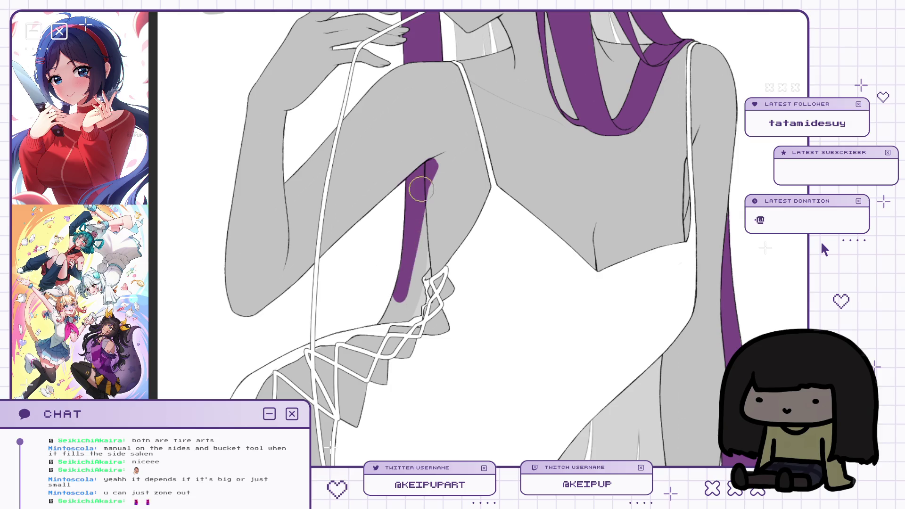
pyautogui.moveTo(406, 302)
pyautogui.mouseDown()
pyautogui.moveTo(391, 316)
pyautogui.moveTo(404, 301)
pyautogui.mouseUp()
pyautogui.moveTo(431, 167); pyautogui.dragTo(436, 177)
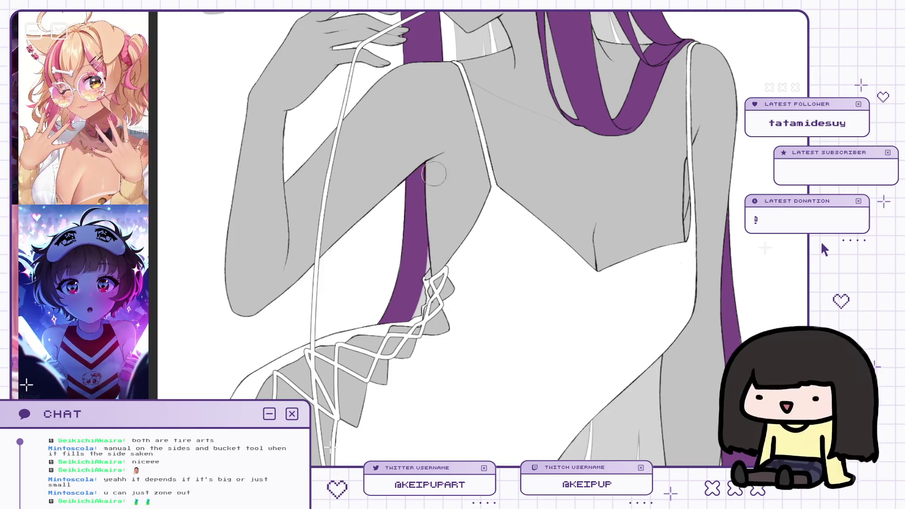
pyautogui.moveTo(469, 173); pyautogui.dragTo(498, 74)
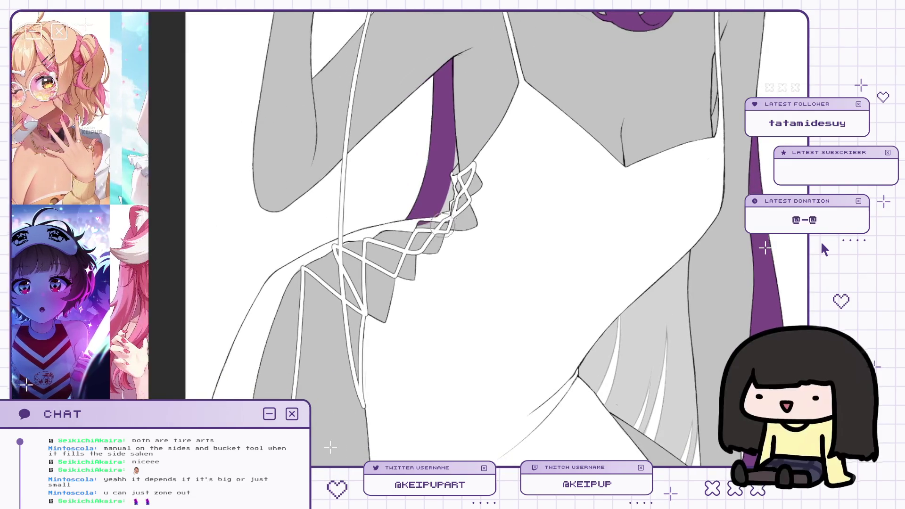
pyautogui.scroll(-3, 426, 214)
pyautogui.scroll(-2, 437, 242)
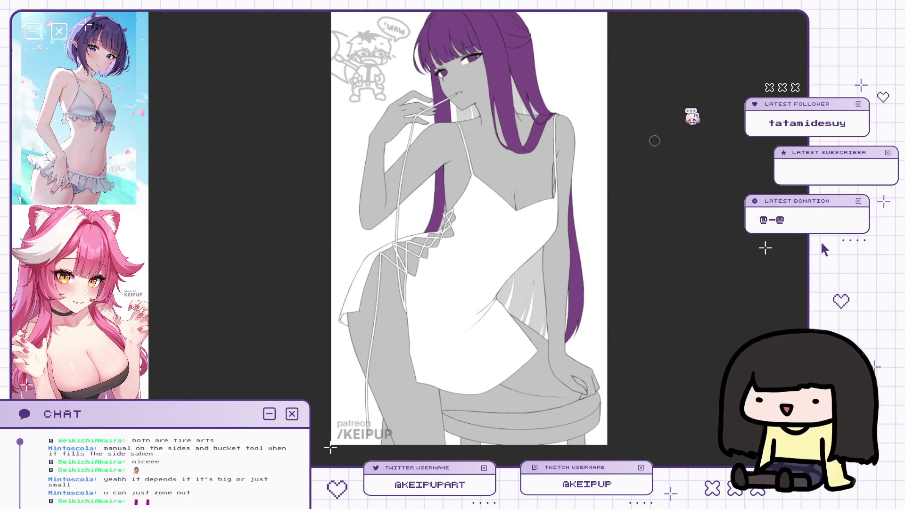
# Flip the canvas, zoom onto the face and drop the eye-area selection with Ctrl+D.
pyautogui.moveTo(575, 237); pyautogui.dragTo(624, 251)
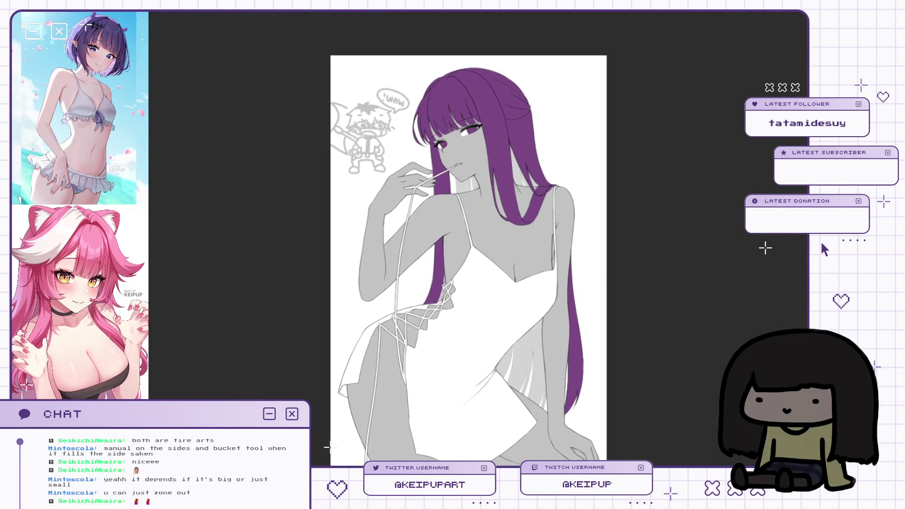
pyautogui.press('h')
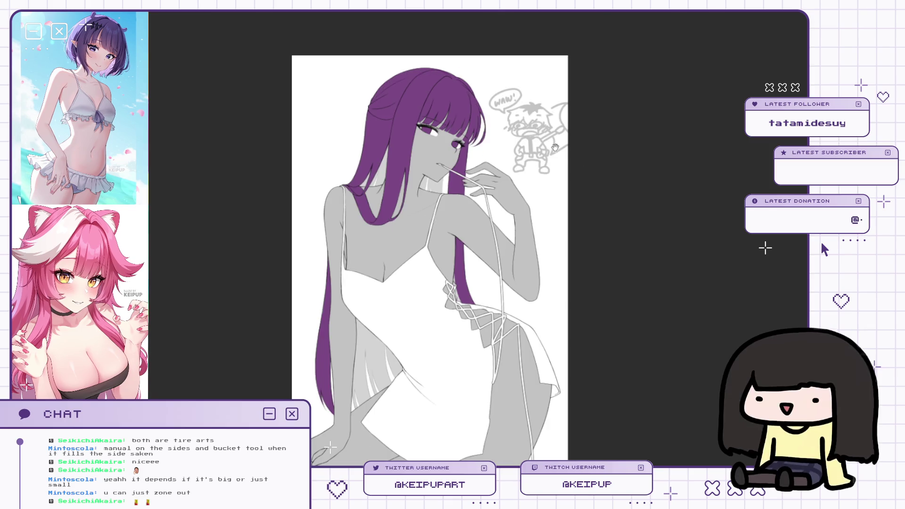
pyautogui.scroll(5, 517, 132)
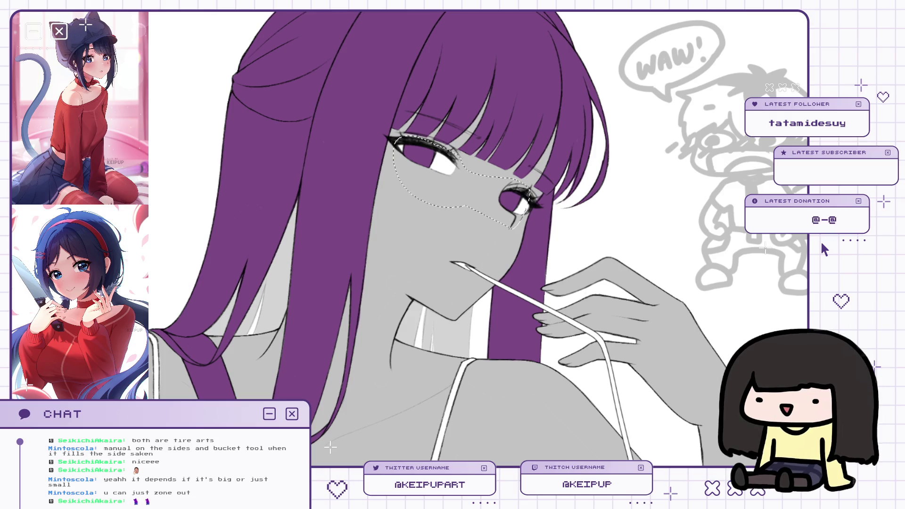
pyautogui.hotkey('ctrl', 'd')
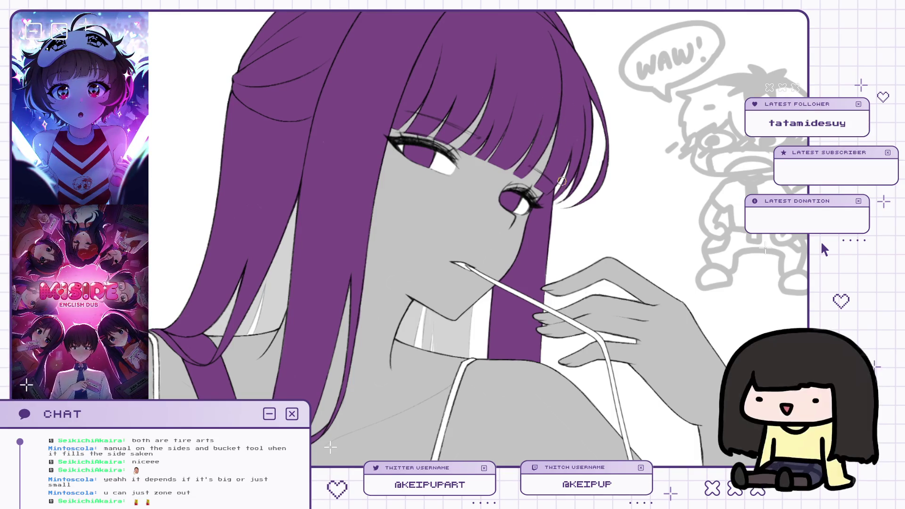
pyautogui.press('h')
# Mirror the canvas again to compare the eyes, then zoom out to the whole torso.
pyautogui.scroll(5, 387, 160)
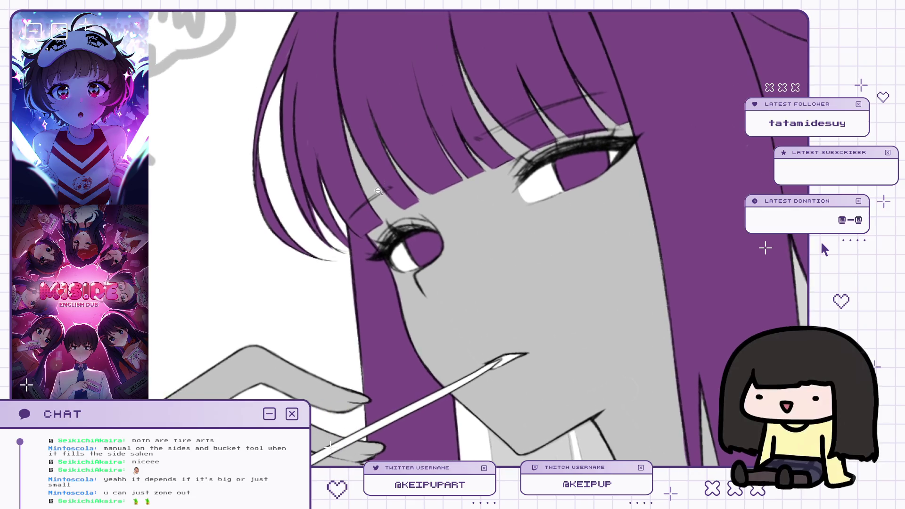
pyautogui.scroll(2, 381, 183)
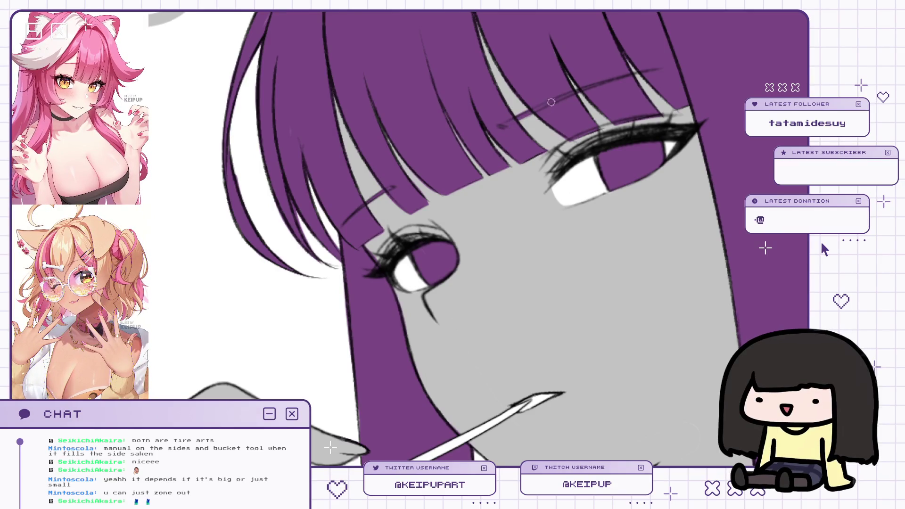
pyautogui.press('h')
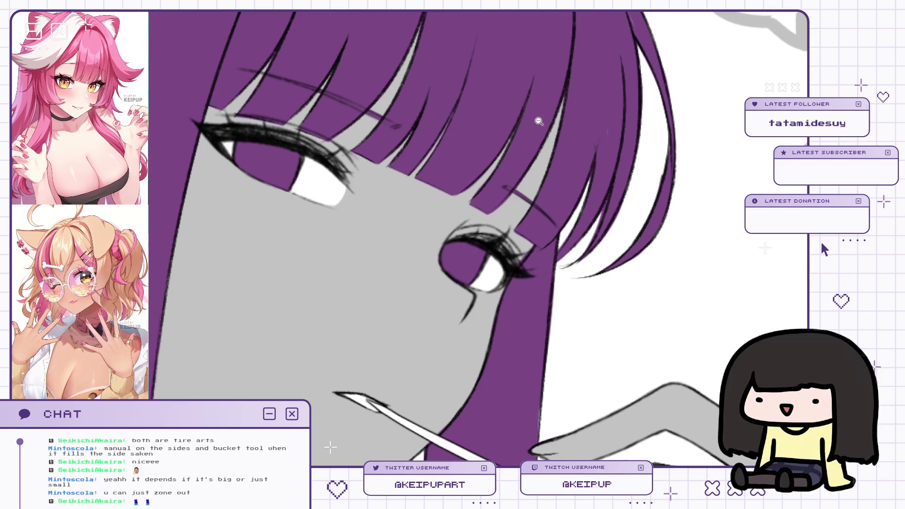
pyautogui.scroll(-5, 539, 121)
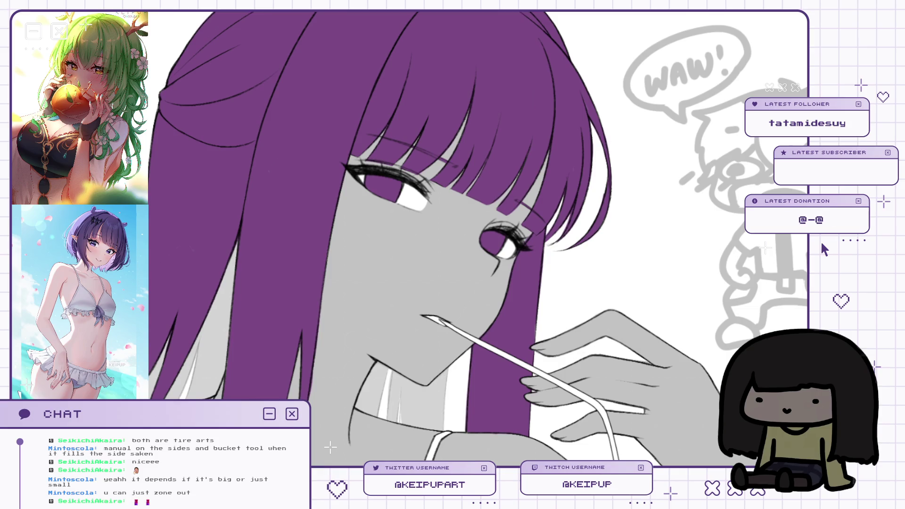
pyautogui.scroll(3, 570, 174)
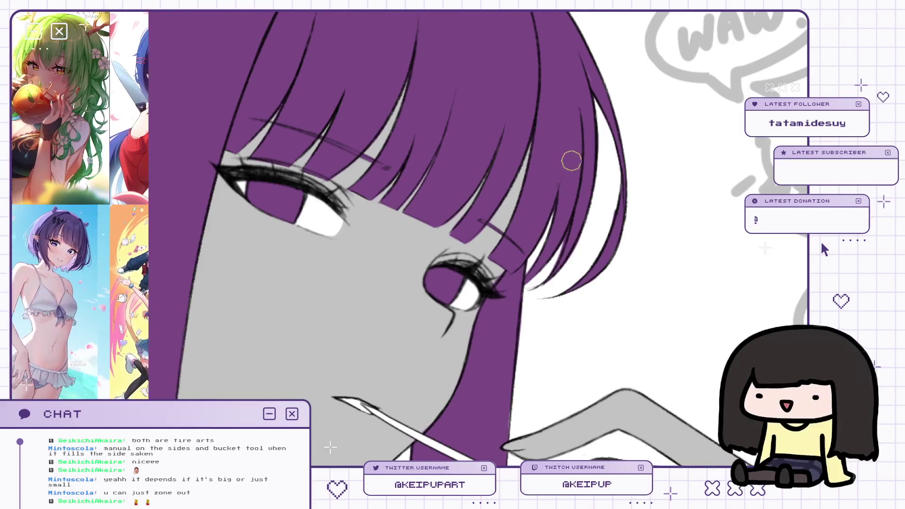
pyautogui.scroll(-5, 598, 141)
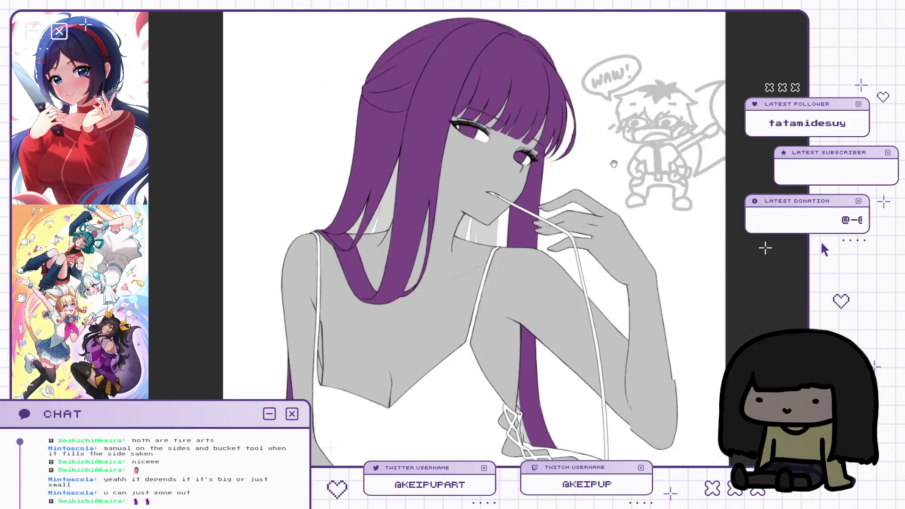
pyautogui.scroll(-2, 613, 164)
pyautogui.moveTo(613, 163); pyautogui.dragTo(596, 92)
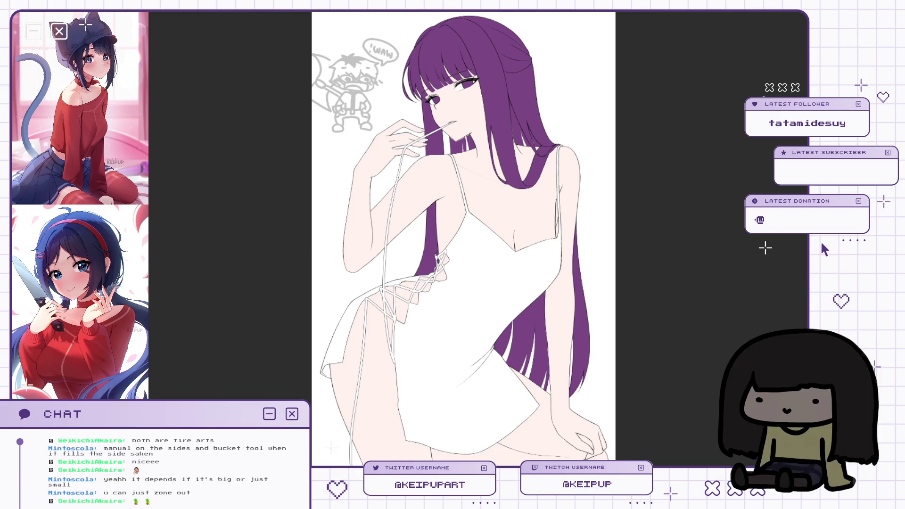
pyautogui.scroll(5, 569, 131)
pyautogui.scroll(-3, 569, 131)
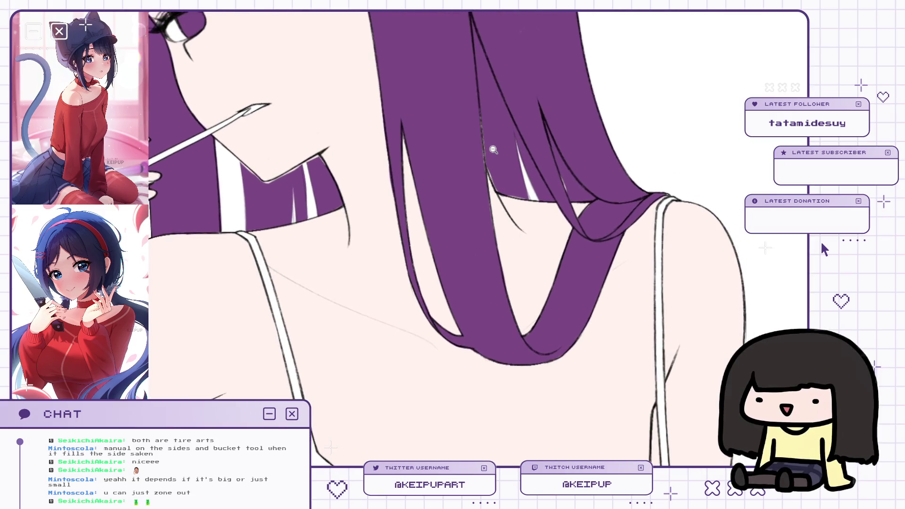
pyautogui.scroll(3, 564, 273)
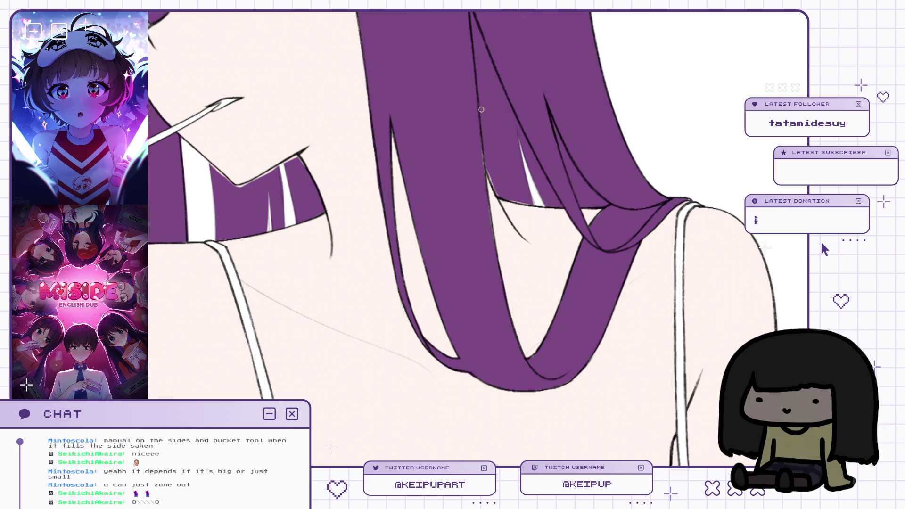
pyautogui.moveTo(494, 191); pyautogui.dragTo(576, 176)
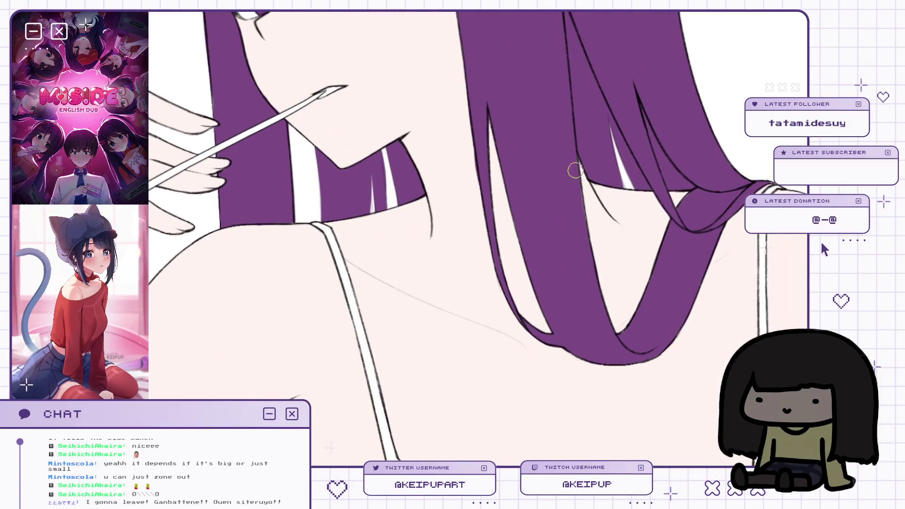
pyautogui.scroll(-3, 608, 203)
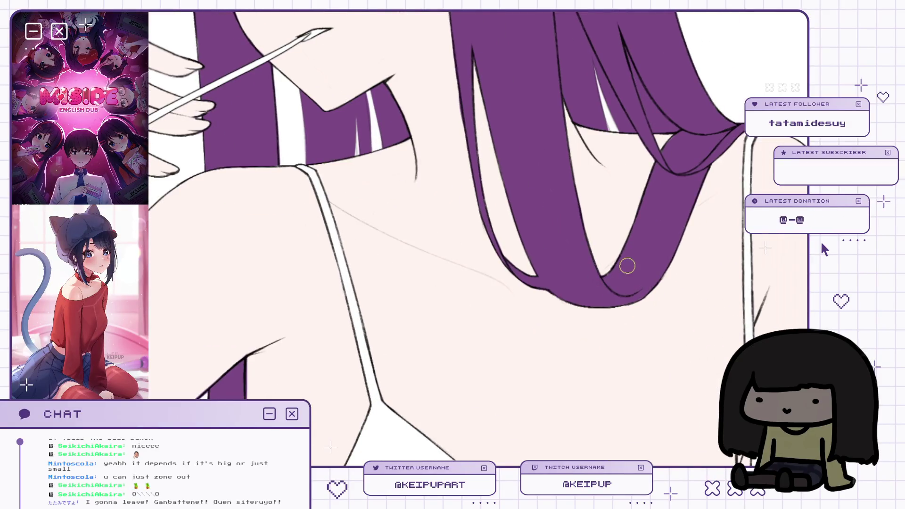
pyautogui.scroll(-2, 629, 257)
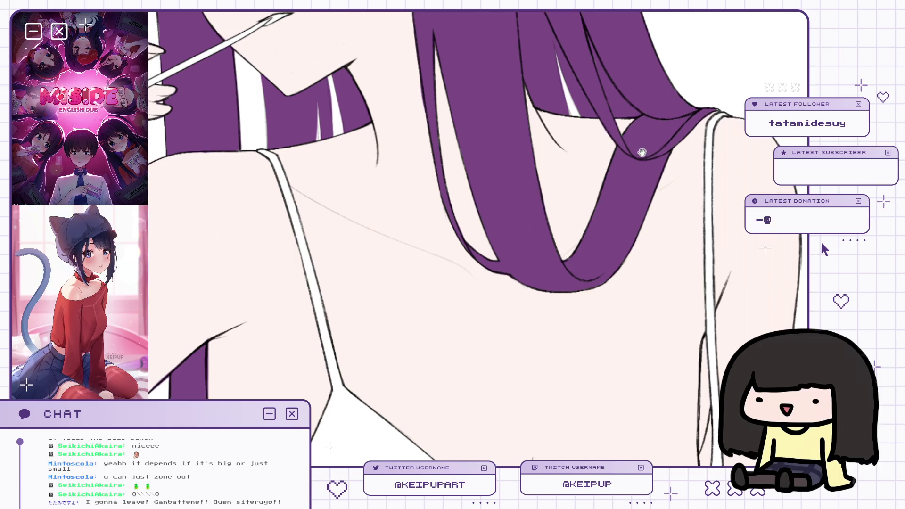
pyautogui.scroll(2, 642, 148)
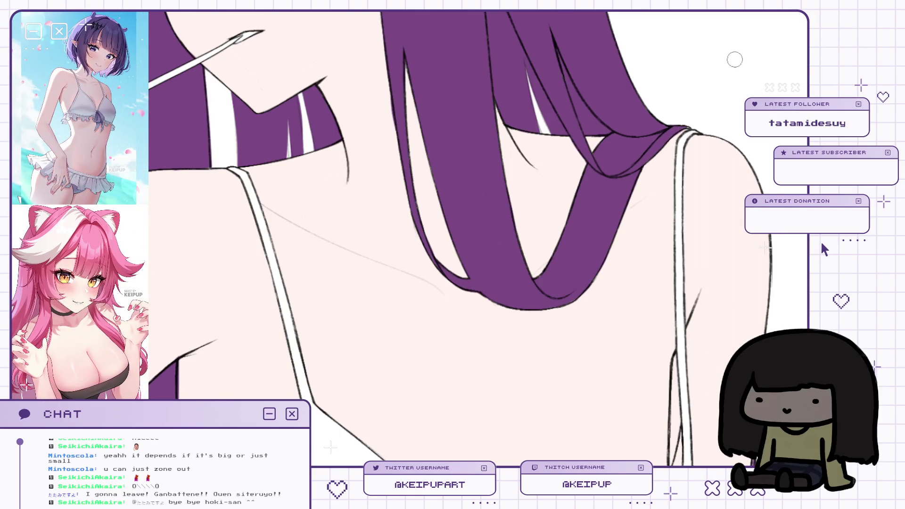
pyautogui.scroll(-2, 621, 194)
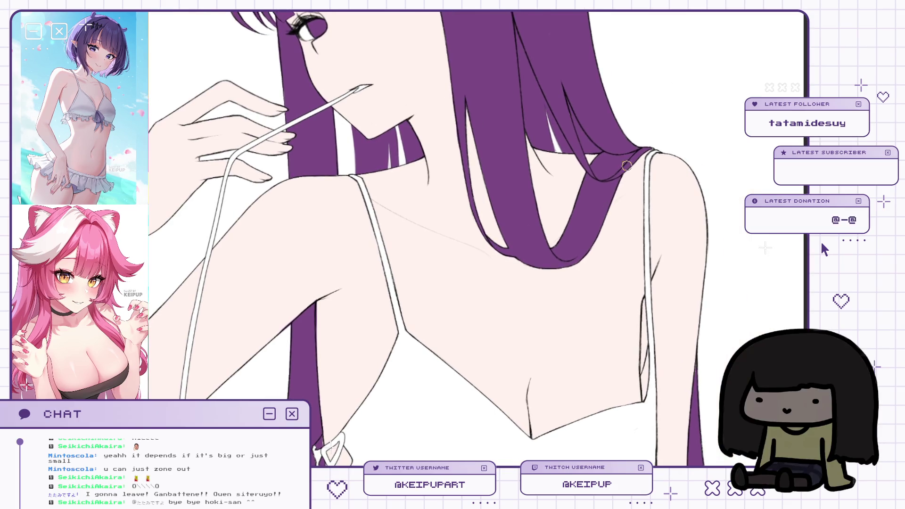
pyautogui.moveTo(547, 124); pyautogui.dragTo(549, 204)
pyautogui.scroll(-3, 550, 204)
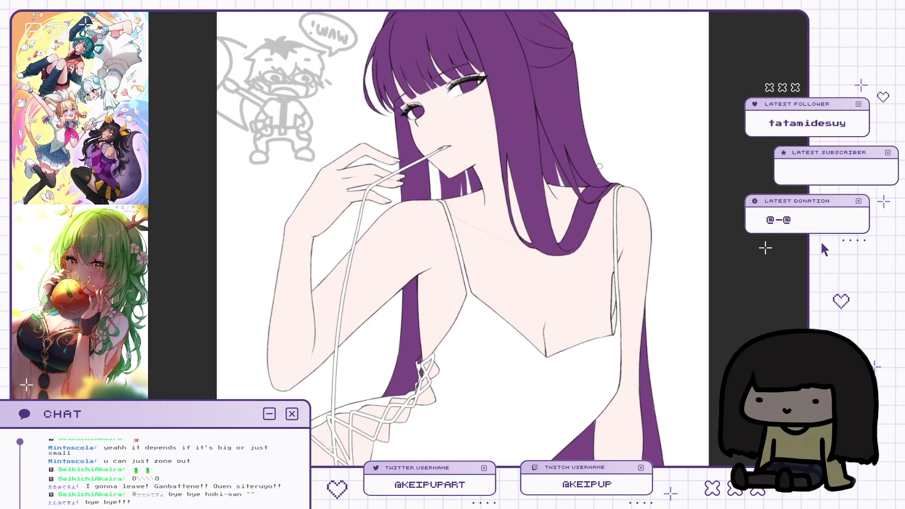
pyautogui.scroll(1, 617, 223)
pyautogui.scroll(-2, 622, 235)
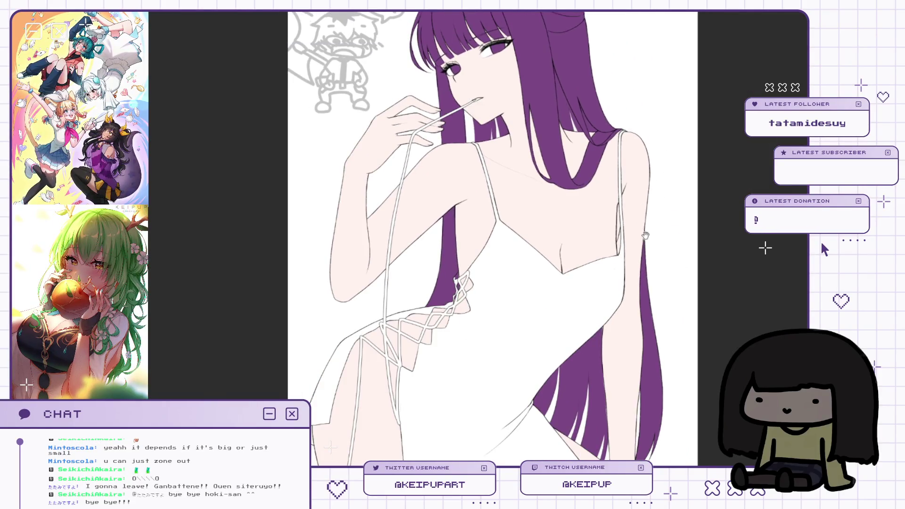
pyautogui.scroll(3, 629, 258)
pyautogui.scroll(1, 625, 222)
pyautogui.scroll(1, 624, 222)
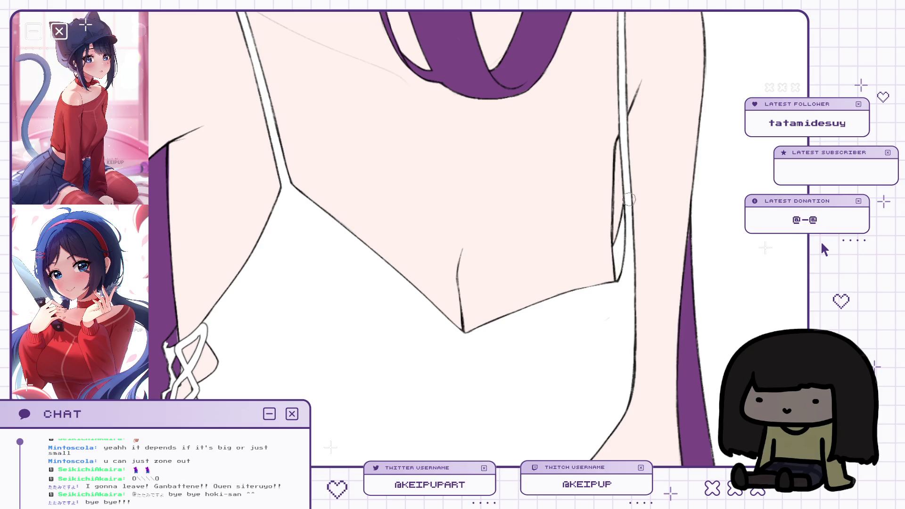
pyautogui.moveTo(628, 204); pyautogui.dragTo(621, 202)
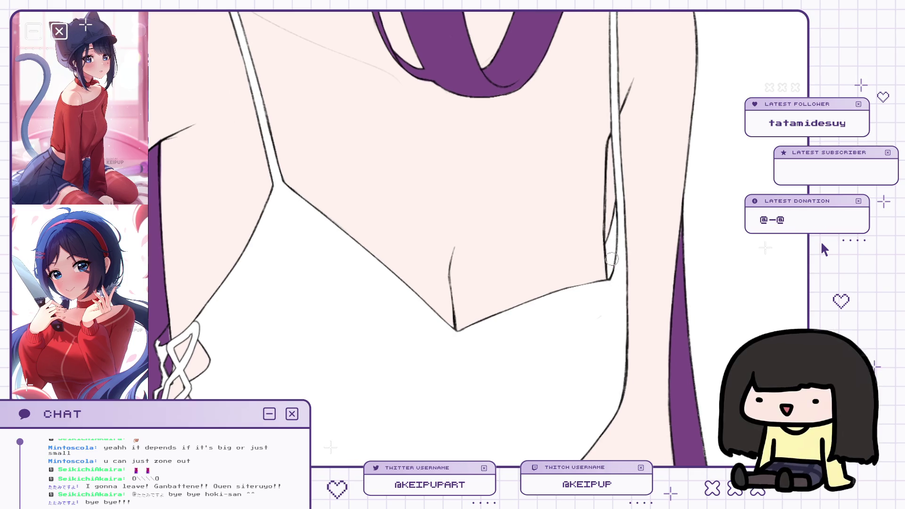
pyautogui.scroll(-2, 609, 254)
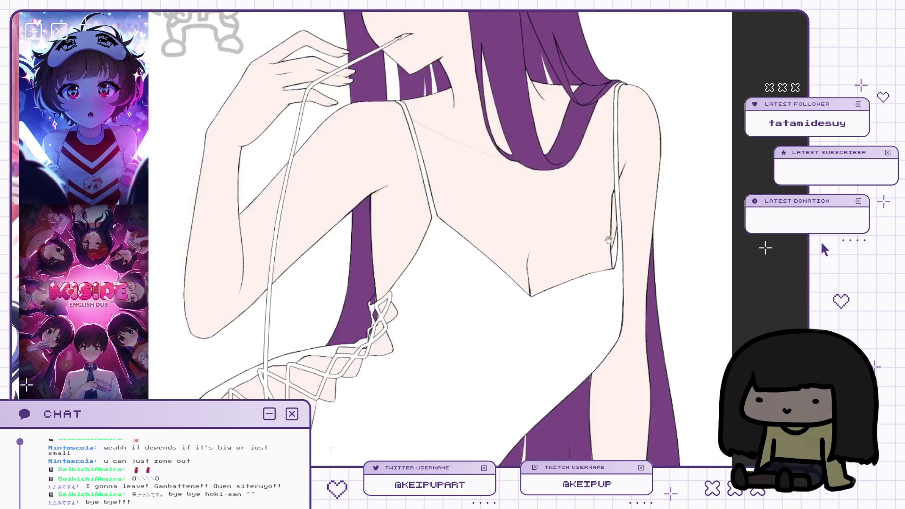
pyautogui.scroll(-2, 606, 244)
pyautogui.moveTo(609, 161); pyautogui.dragTo(597, 218)
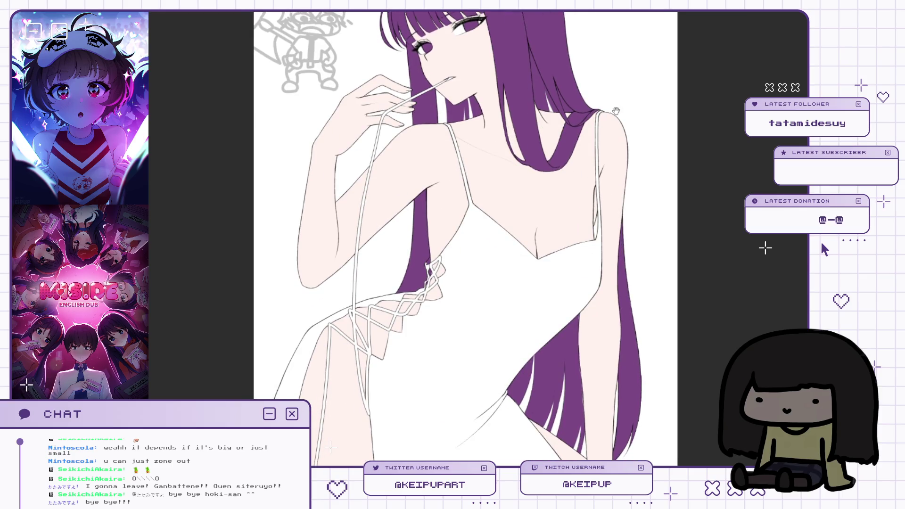
pyautogui.click(450, 266)
pyautogui.keyDown('alt'); pyautogui.click(444, 257); pyautogui.keyUp('alt')
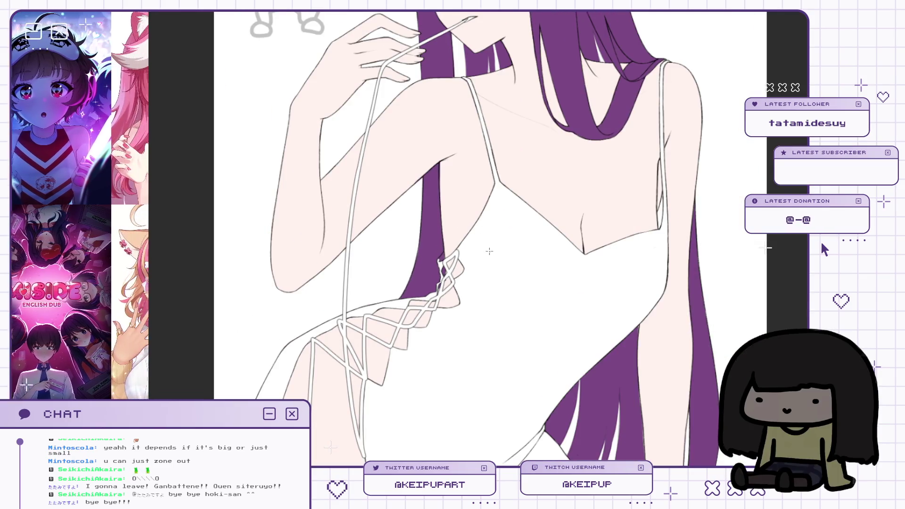
pyautogui.click(456, 240)
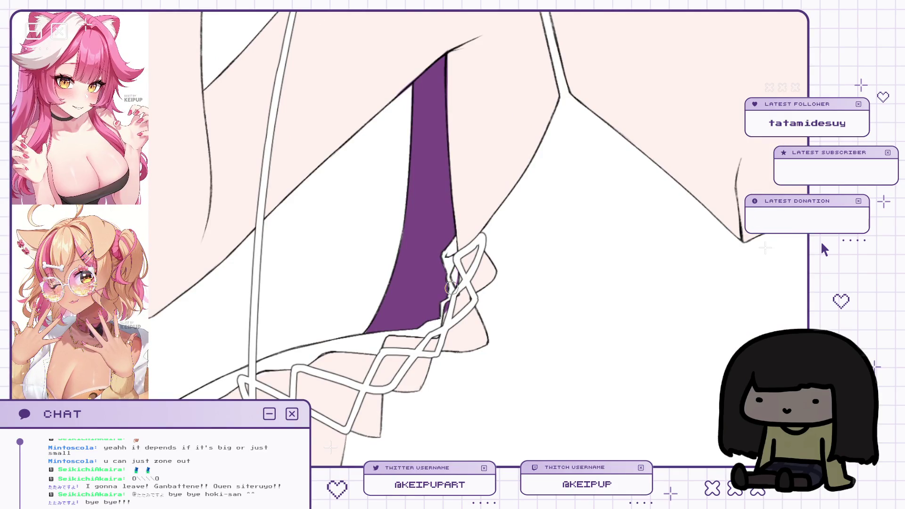
pyautogui.scroll(-2, 455, 279)
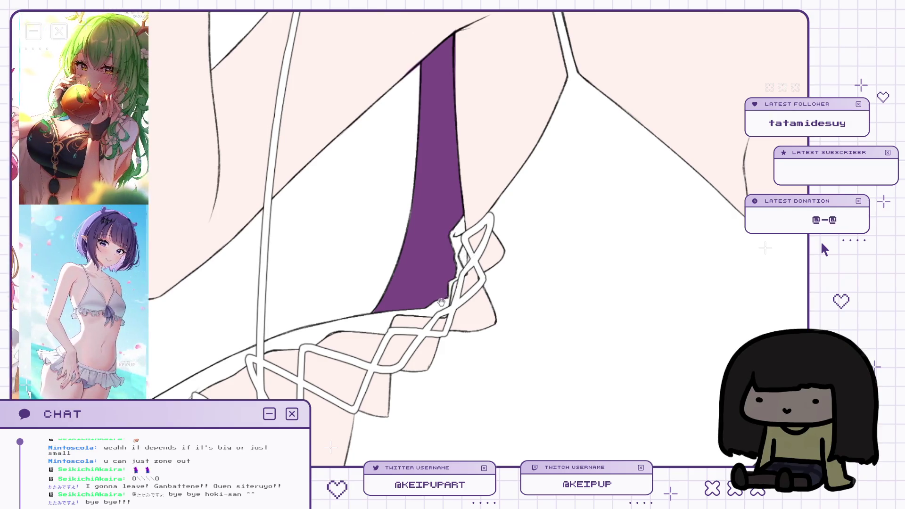
pyautogui.scroll(-2, 443, 299)
pyautogui.moveTo(460, 263); pyautogui.dragTo(623, 206)
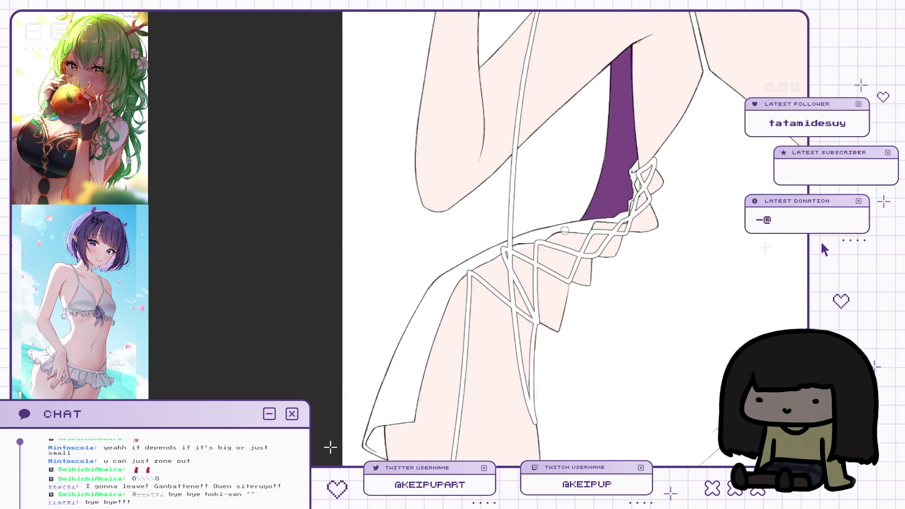
pyautogui.scroll(-4, 616, 187)
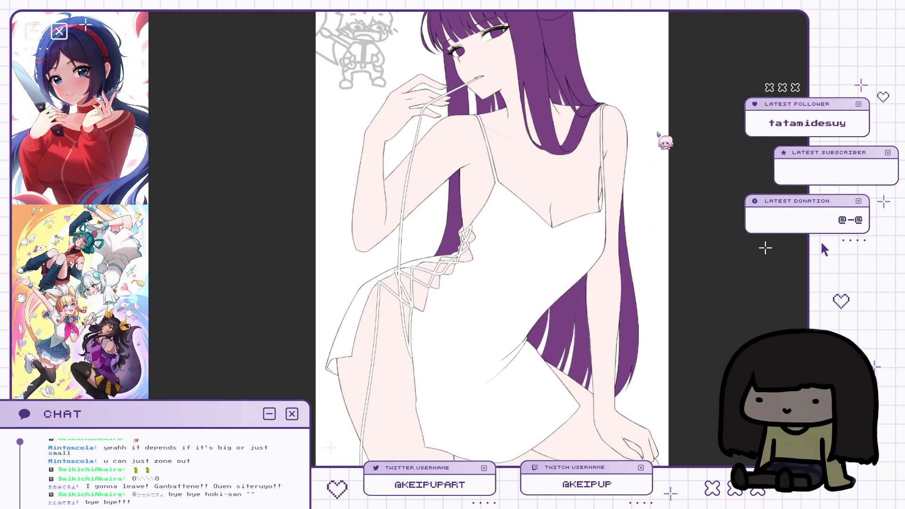
pyautogui.scroll(4, 623, 267)
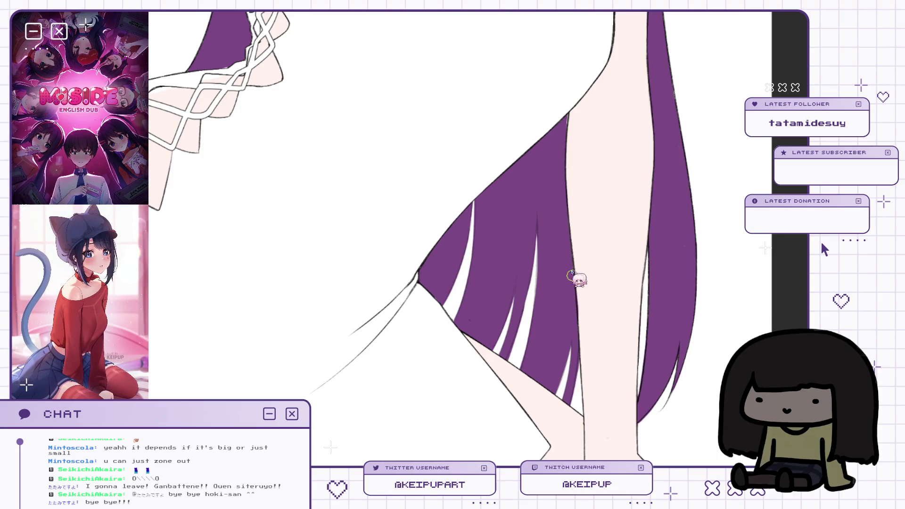
pyautogui.scroll(-2, 661, 215)
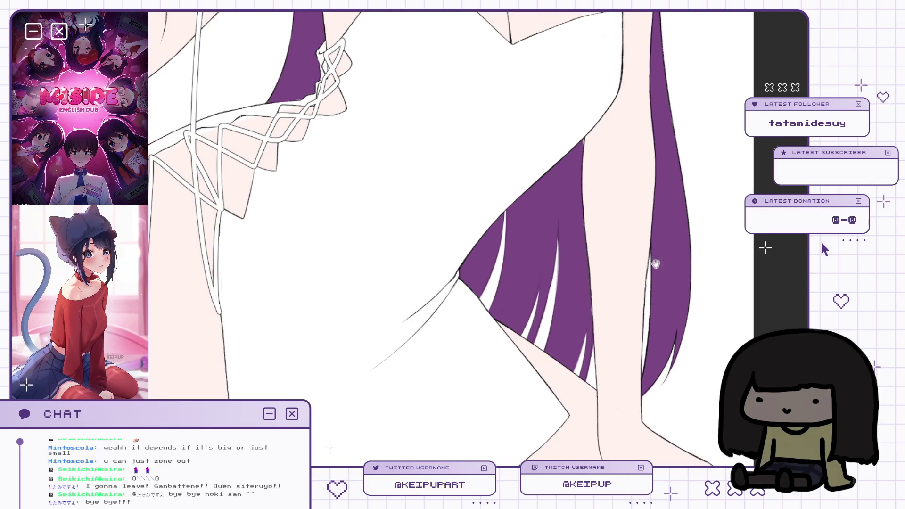
pyautogui.scroll(3, 662, 290)
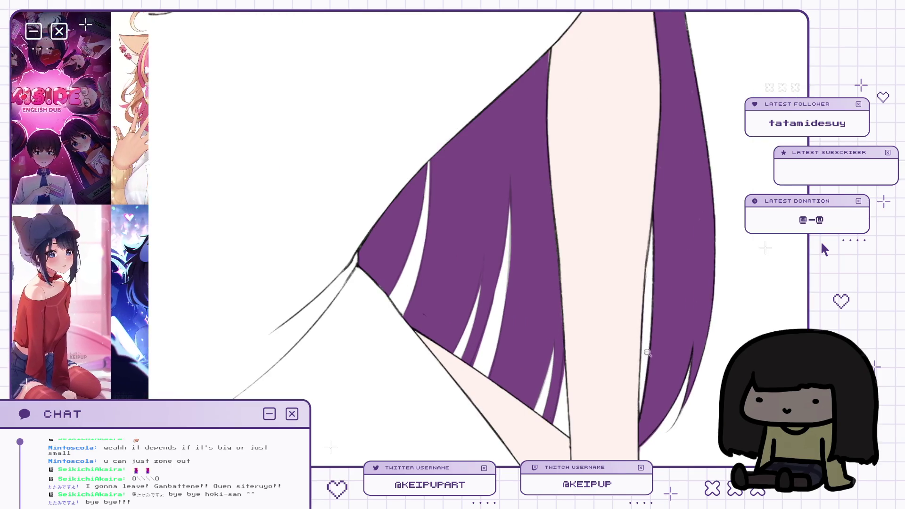
pyautogui.scroll(-4, 646, 297)
pyautogui.scroll(-2, 643, 270)
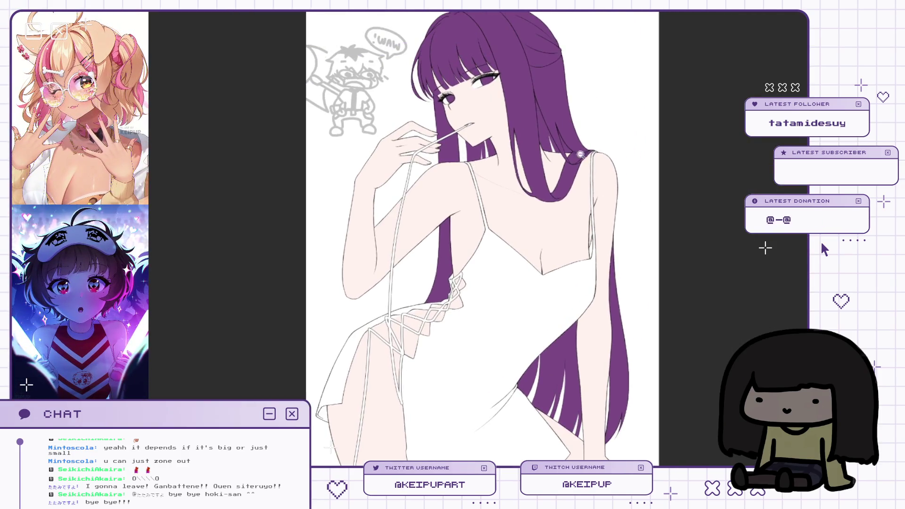
pyautogui.scroll(2, 583, 193)
pyautogui.scroll(-2, 583, 194)
pyautogui.moveTo(583, 194); pyautogui.dragTo(575, 171)
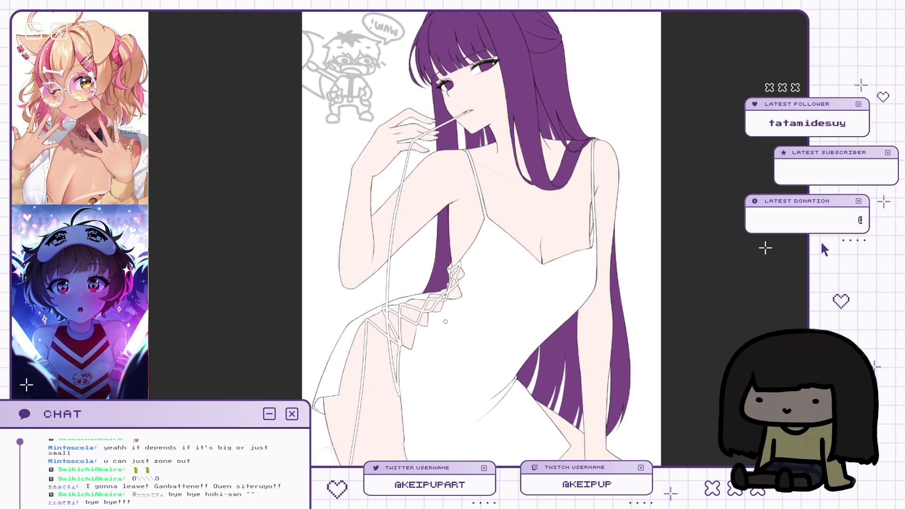
# Toggle the horizontal canvas flip off and on, and reposition the mirrored figure in view.
pyautogui.scroll(-1, 445, 322)
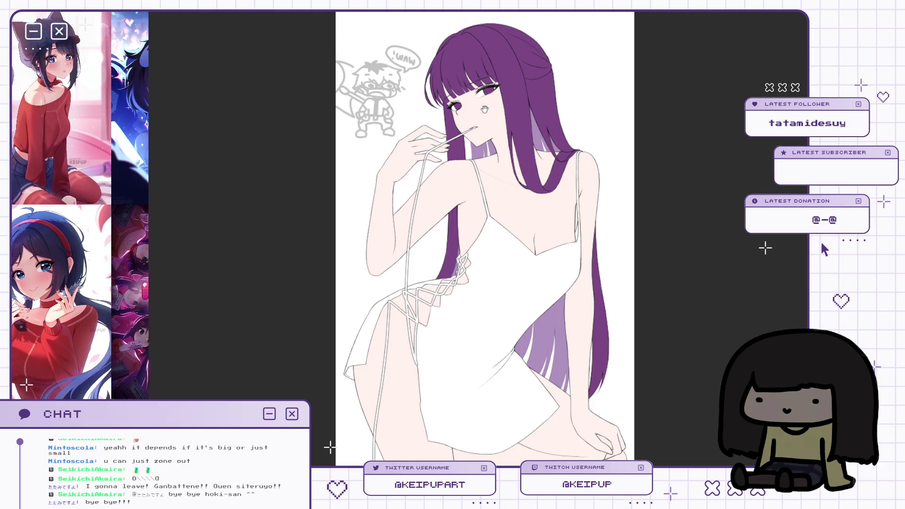
pyautogui.scroll(3, 528, 211)
pyautogui.press('h')
pyautogui.press('h')
pyautogui.scroll(-3, 528, 211)
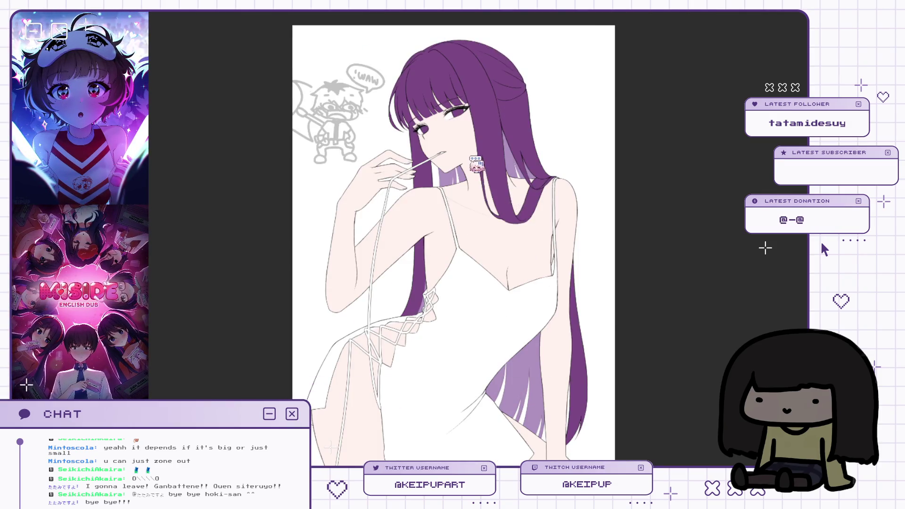
pyautogui.scroll(3, 452, 151)
pyautogui.press('h')
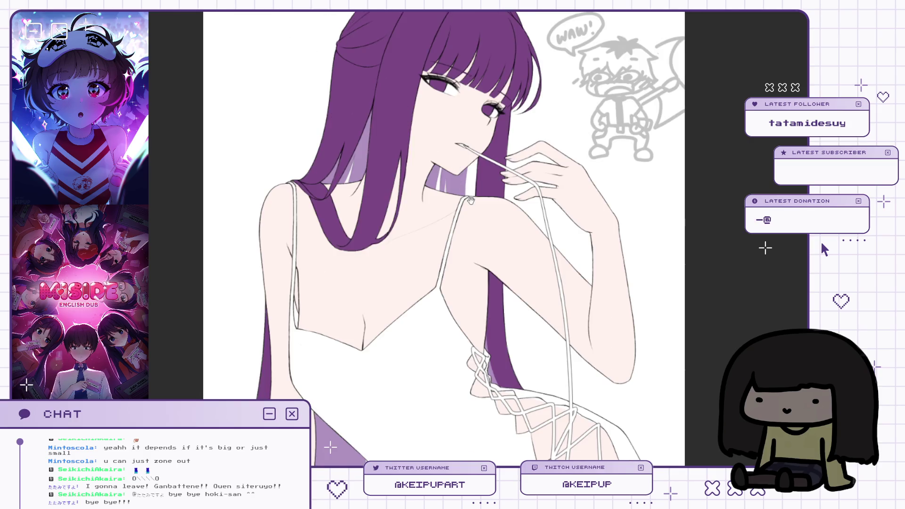
pyautogui.scroll(-3, 480, 138)
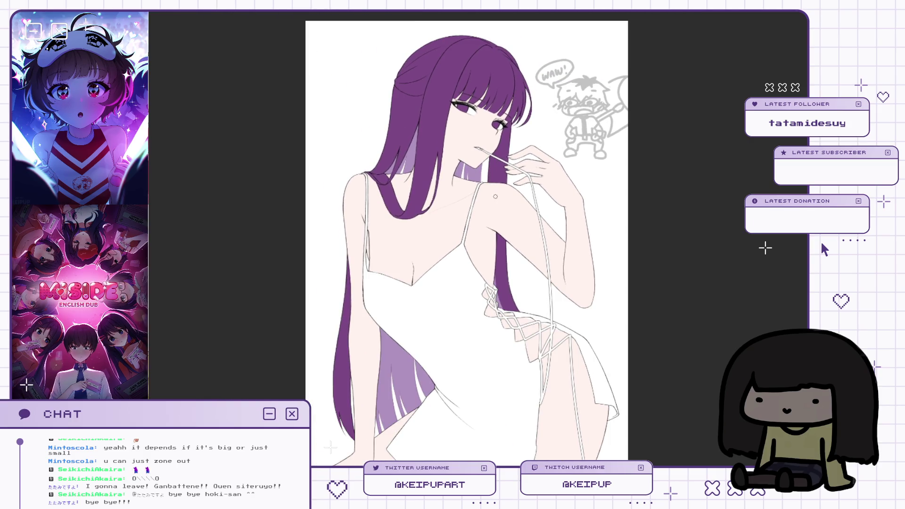
pyautogui.moveTo(518, 222); pyautogui.dragTo(526, 147)
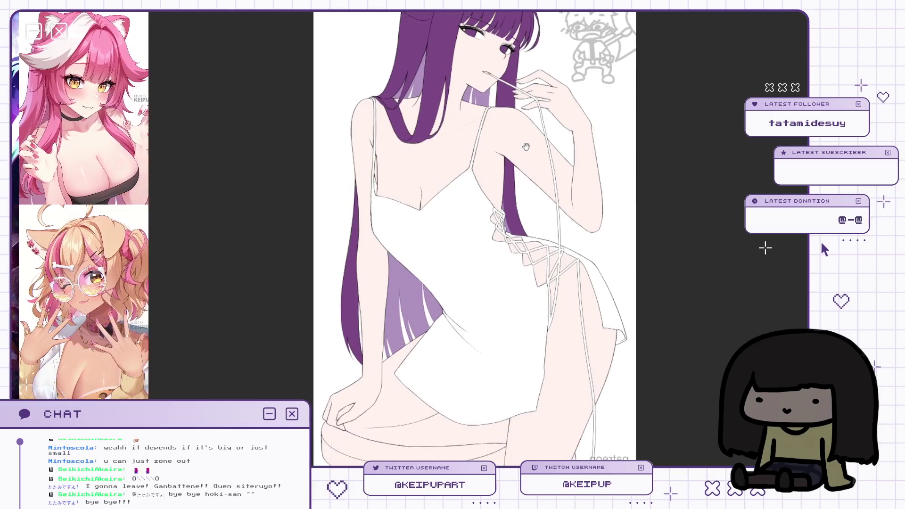
pyautogui.moveTo(483, 375); pyautogui.dragTo(495, 347)
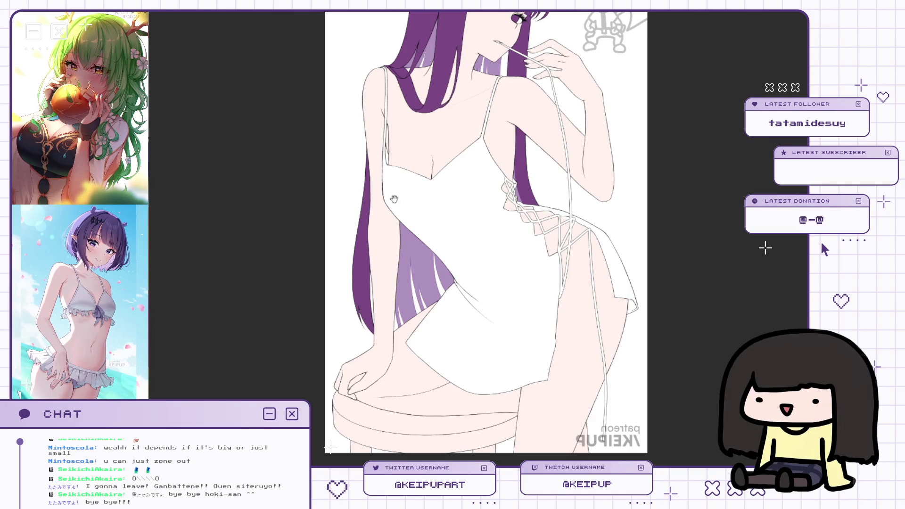
# Shade the stool's right edge brown and extend the shading leftward, redoing one stroke.
pyautogui.scroll(5, 628, 250)
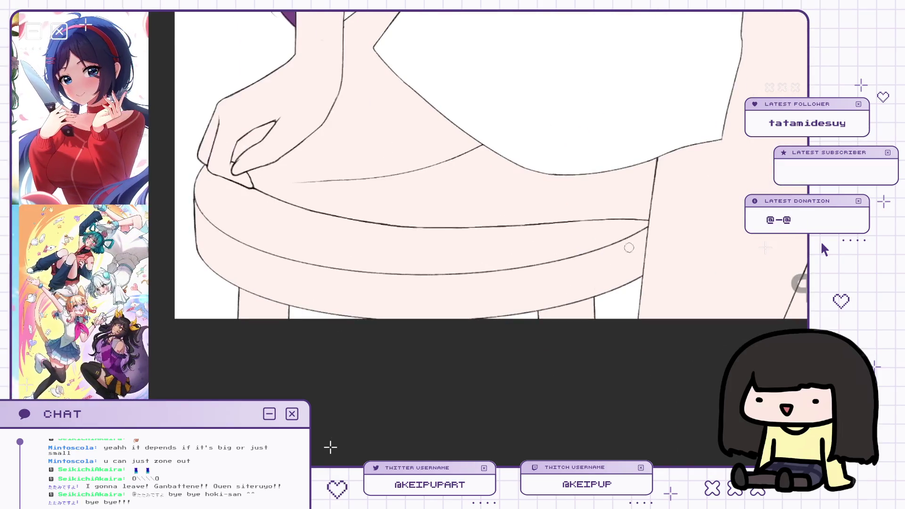
pyautogui.moveTo(639, 229); pyautogui.dragTo(618, 285)
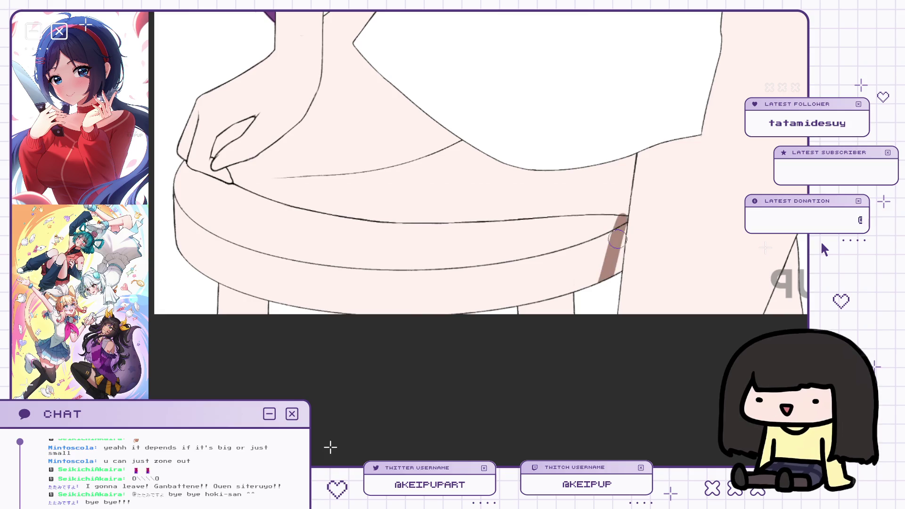
pyautogui.hotkey('ctrl', 'z')
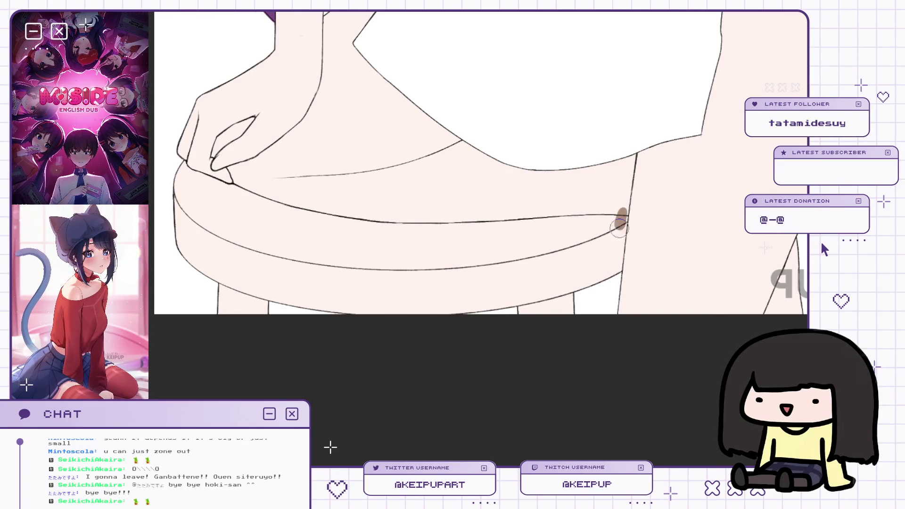
pyautogui.moveTo(624, 219)
pyautogui.mouseDown()
pyautogui.moveTo(623, 206)
pyautogui.moveTo(622, 223)
pyautogui.mouseUp()
pyautogui.scroll(2, 622, 221)
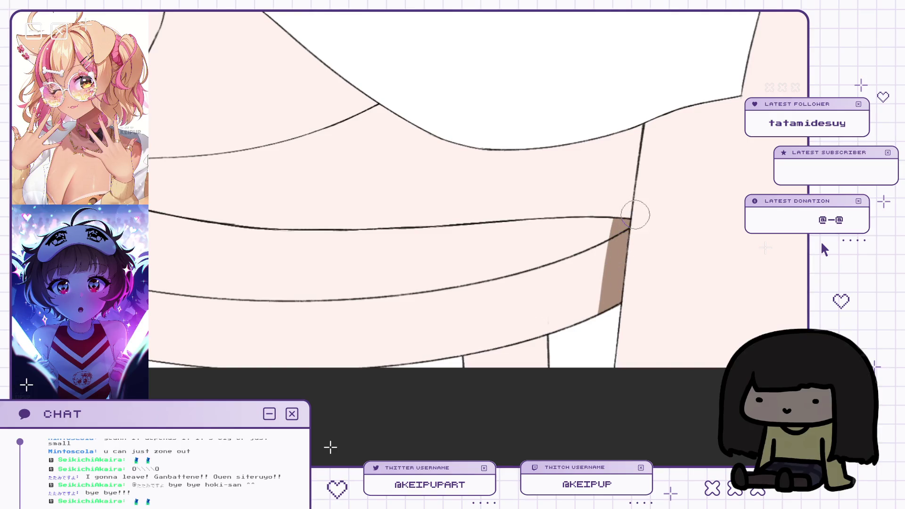
pyautogui.scroll(-1, 620, 239)
pyautogui.moveTo(570, 235); pyautogui.dragTo(608, 234)
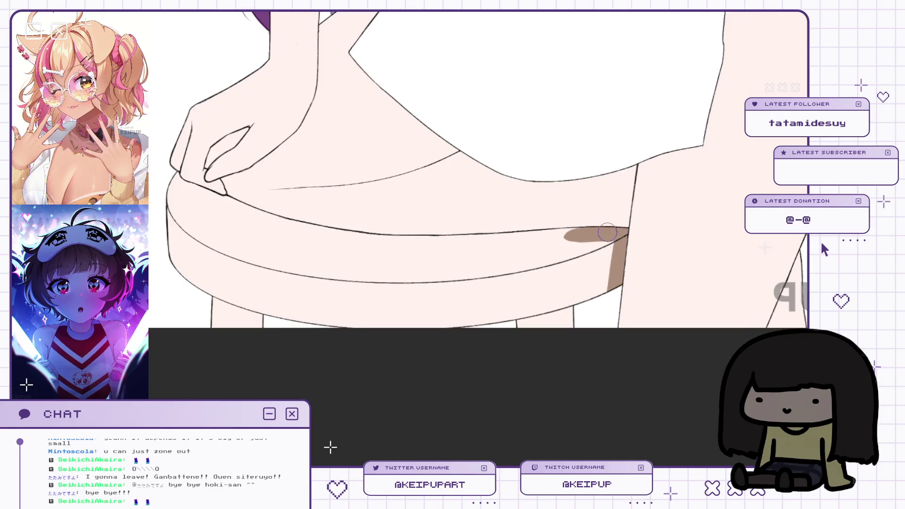
# In the mirrored view, darken and extend the brown shading along the stool edge.
pyautogui.press('h')
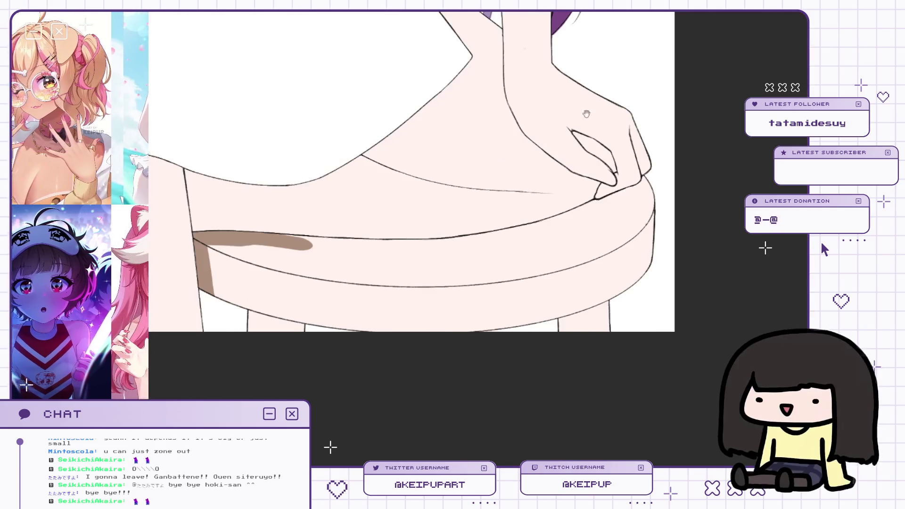
pyautogui.moveTo(330, 245)
pyautogui.mouseDown()
pyautogui.moveTo(445, 258)
pyautogui.moveTo(401, 249)
pyautogui.mouseUp()
pyautogui.hotkey('ctrl', 'z')
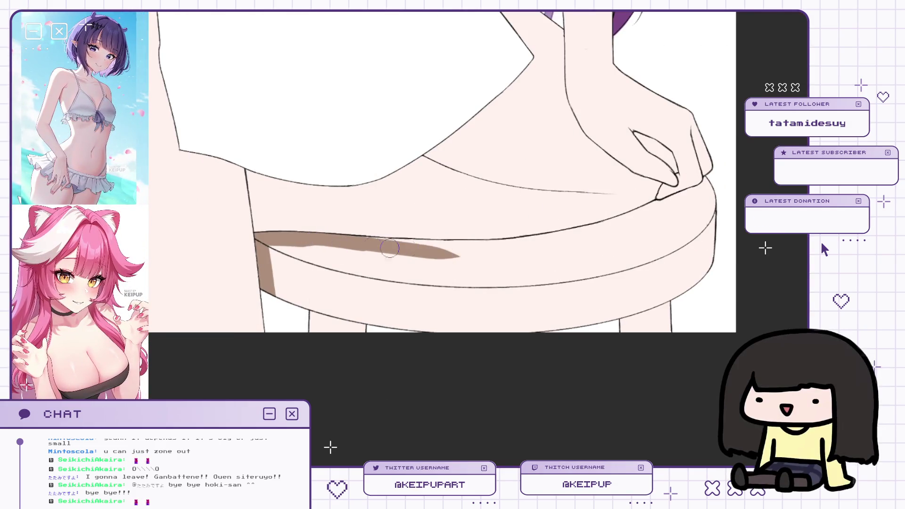
pyautogui.moveTo(548, 250); pyautogui.dragTo(395, 248)
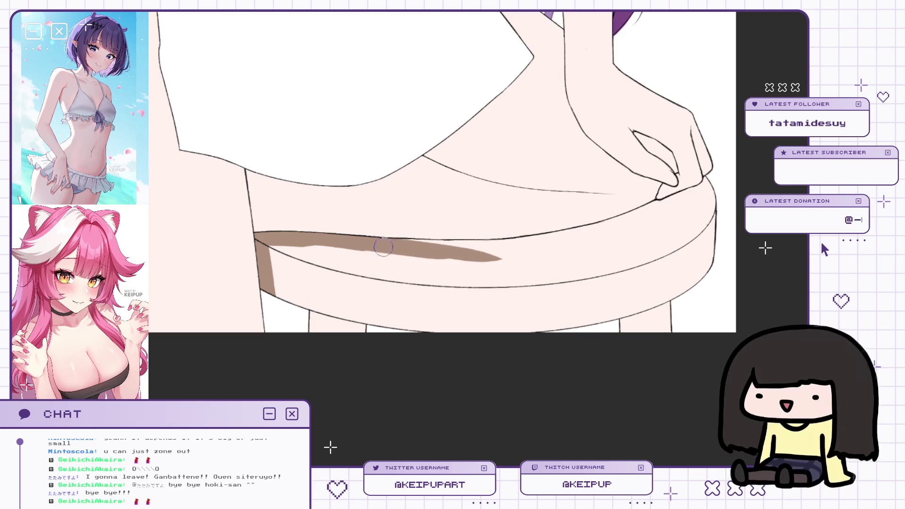
pyautogui.moveTo(524, 242)
pyautogui.mouseDown()
pyautogui.moveTo(460, 246)
pyautogui.moveTo(632, 226)
pyautogui.moveTo(619, 229)
pyautogui.mouseUp()
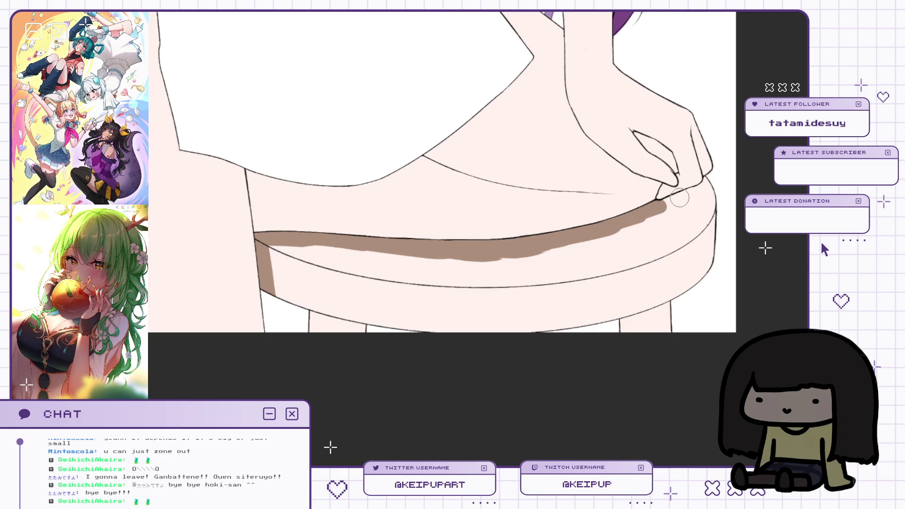
# Shade the stool rim's right edge, left edge, front band and lower edge brown.
pyautogui.moveTo(677, 201)
pyautogui.mouseDown()
pyautogui.moveTo(707, 185)
pyautogui.moveTo(711, 254)
pyautogui.mouseUp()
pyautogui.moveTo(285, 246); pyautogui.dragTo(291, 302)
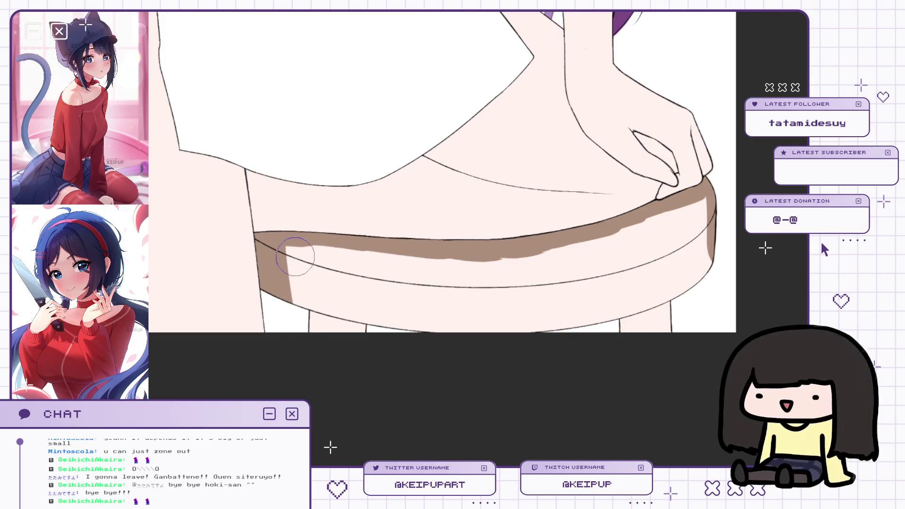
pyautogui.moveTo(302, 236); pyautogui.dragTo(323, 343)
pyautogui.moveTo(283, 274); pyautogui.dragTo(499, 269)
pyautogui.scroll(-4, 574, 250)
pyautogui.moveTo(705, 415)
pyautogui.mouseDown()
pyautogui.moveTo(662, 456)
pyautogui.moveTo(588, 454)
pyautogui.mouseUp()
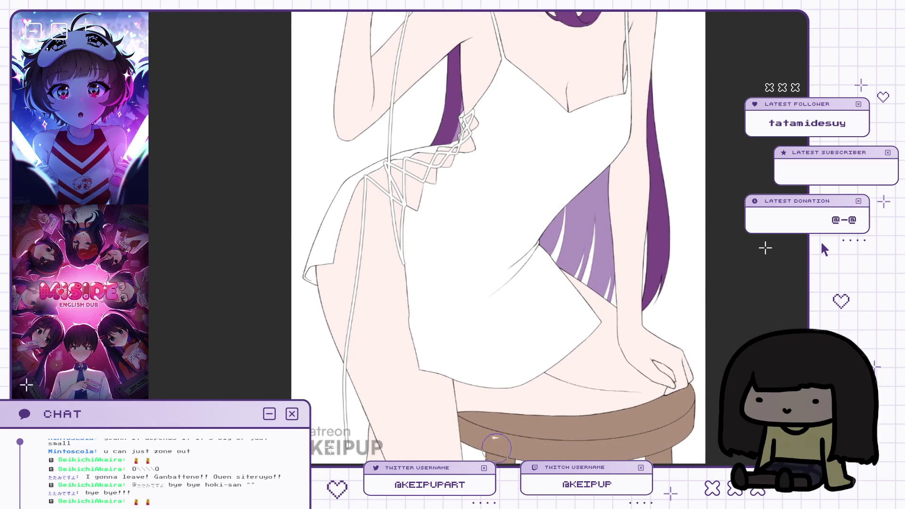
pyautogui.scroll(-3, 513, 442)
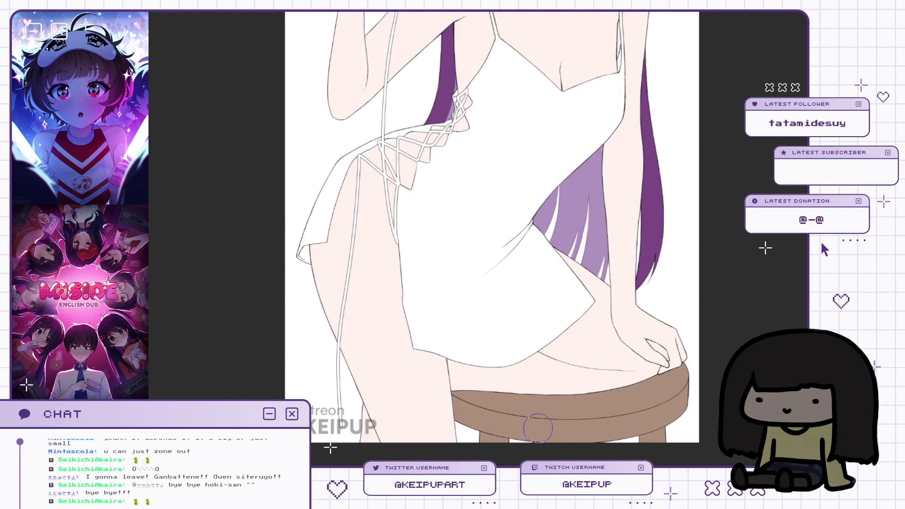
pyautogui.scroll(-5, 651, 417)
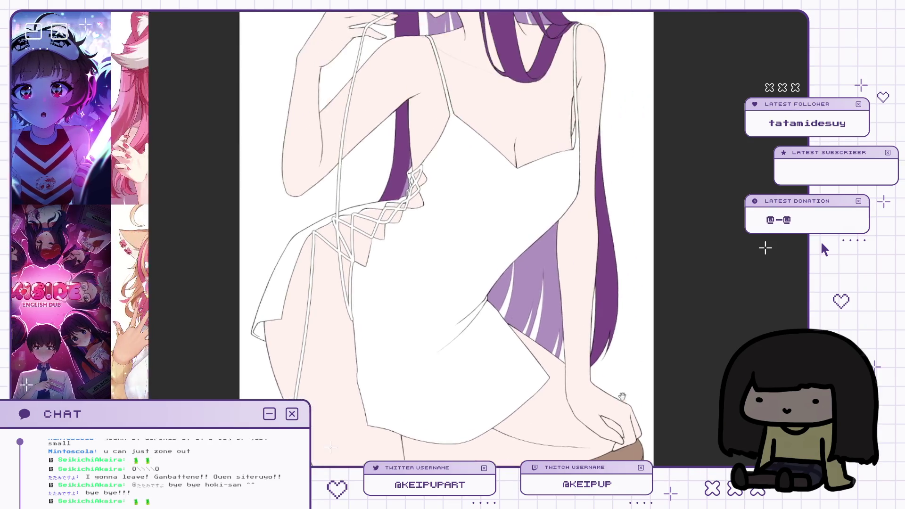
pyautogui.scroll(-2, 618, 314)
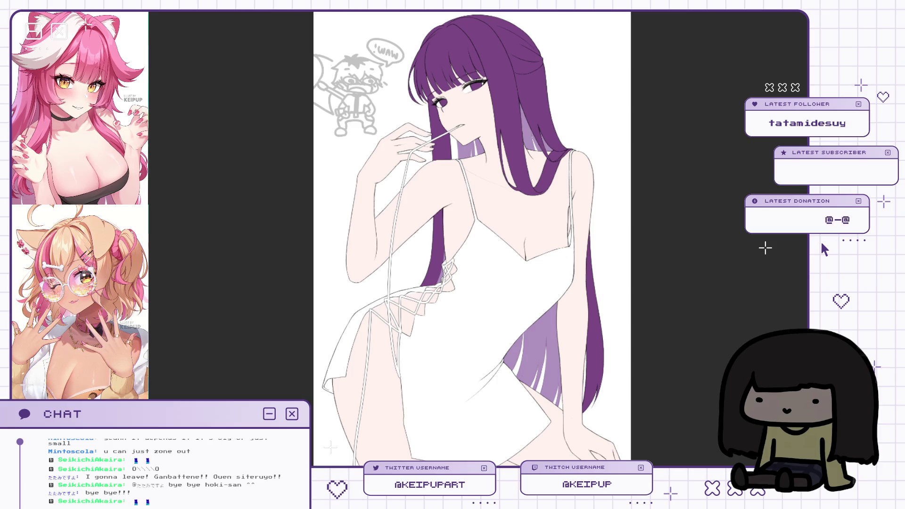
pyautogui.scroll(4, 355, 62)
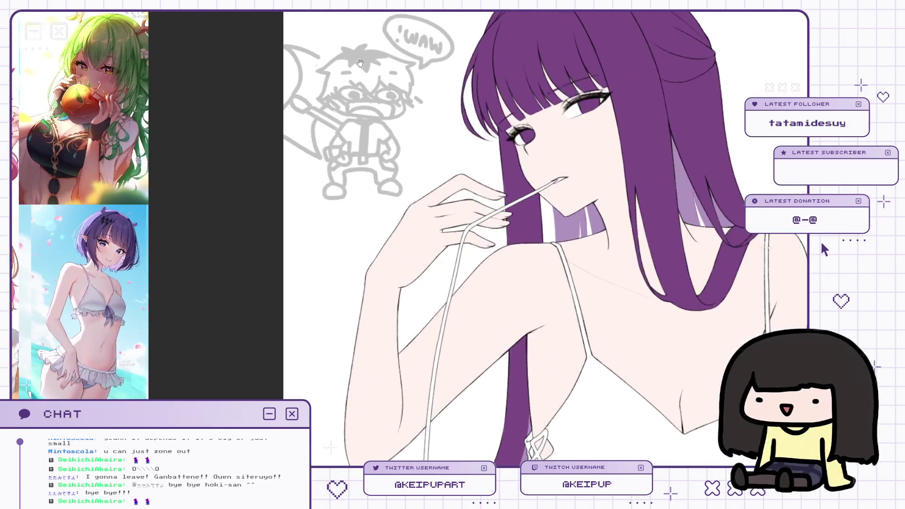
pyautogui.moveTo(354, 62); pyautogui.dragTo(372, 132)
pyautogui.scroll(2, 374, 137)
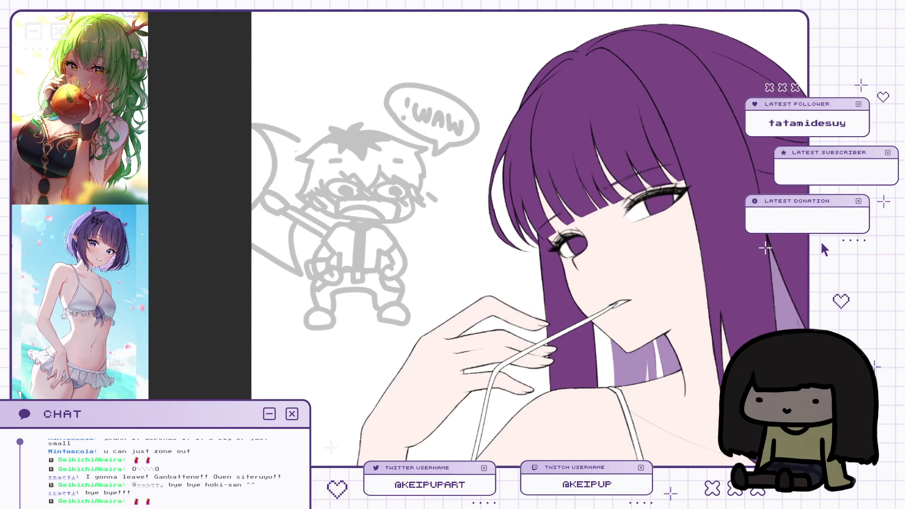
pyautogui.scroll(-2, 367, 169)
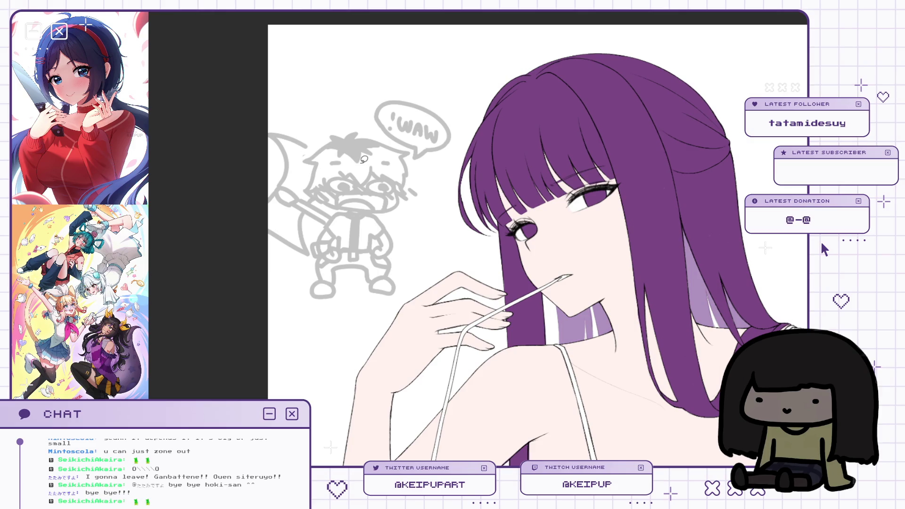
pyautogui.scroll(-2, 458, 195)
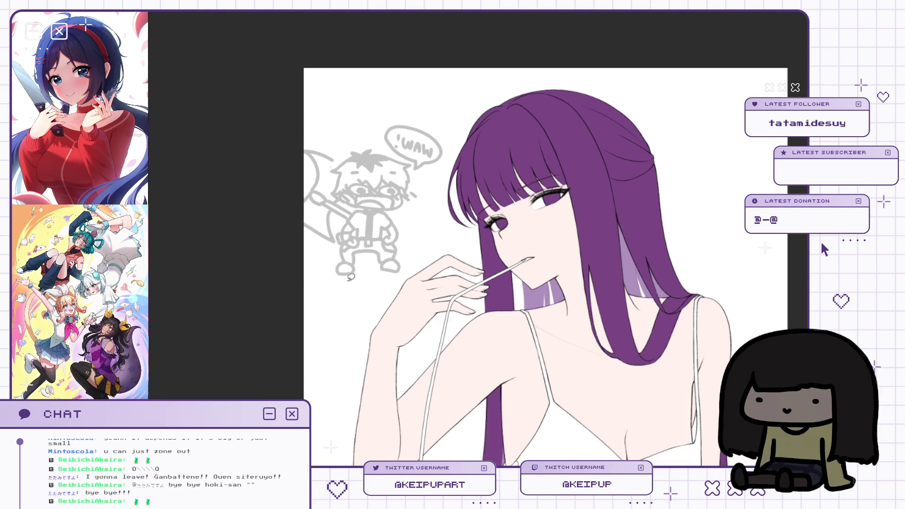
pyautogui.scroll(2, 415, 159)
# Select the speech bubble, flip it horizontally and level its rotation so 'WAW!' reads correctly.
pyautogui.moveTo(415, 159)
pyautogui.mouseDown()
pyautogui.moveTo(401, 93)
pyautogui.moveTo(451, 160)
pyautogui.mouseUp()
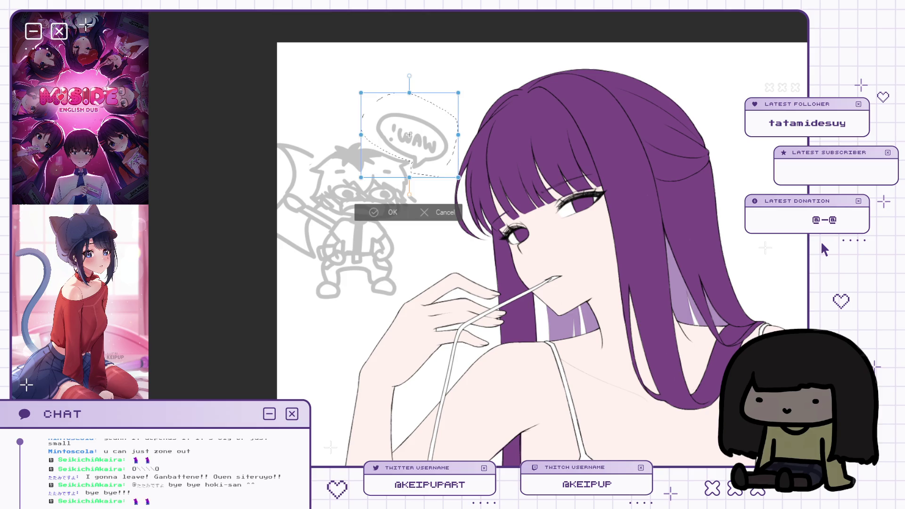
pyautogui.moveTo(409, 135); pyautogui.dragTo(406, 117)
pyautogui.moveTo(507, 124)
pyautogui.mouseDown()
pyautogui.moveTo(329, 118)
pyautogui.moveTo(409, 127)
pyautogui.moveTo(356, 125)
pyautogui.mouseUp()
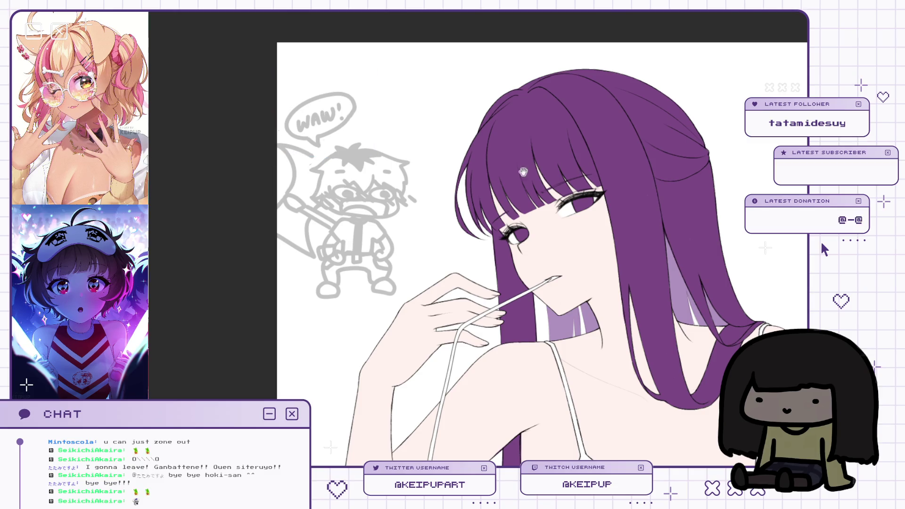
pyautogui.scroll(-2, 526, 165)
pyautogui.scroll(-3, 488, 136)
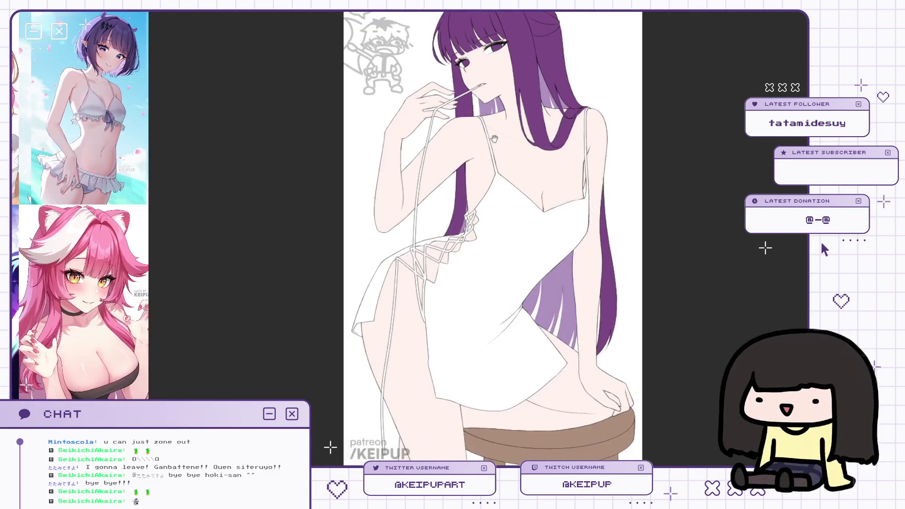
pyautogui.scroll(1, 488, 137)
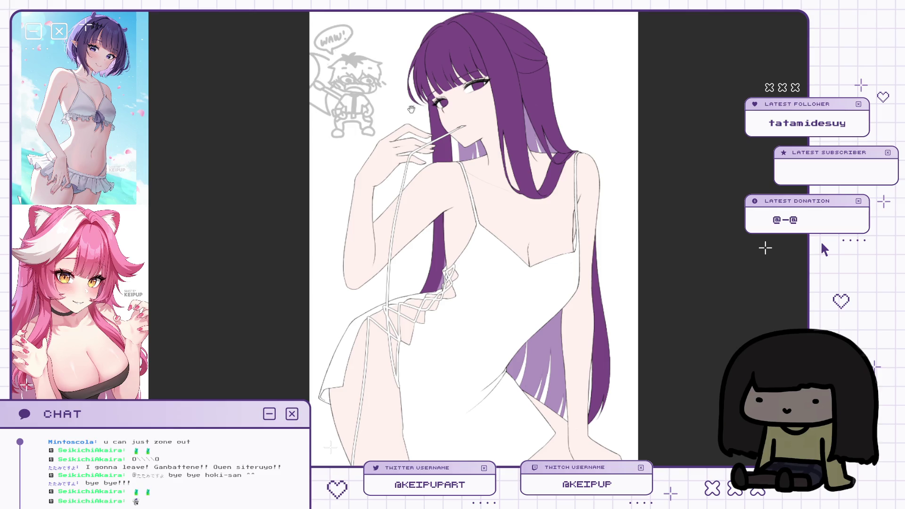
pyautogui.scroll(3, 411, 109)
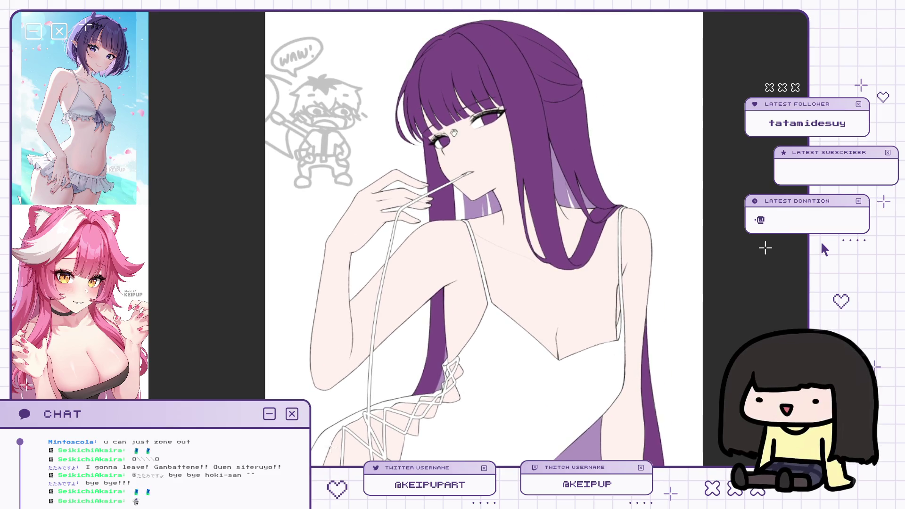
pyautogui.moveTo(452, 135); pyautogui.dragTo(456, 171)
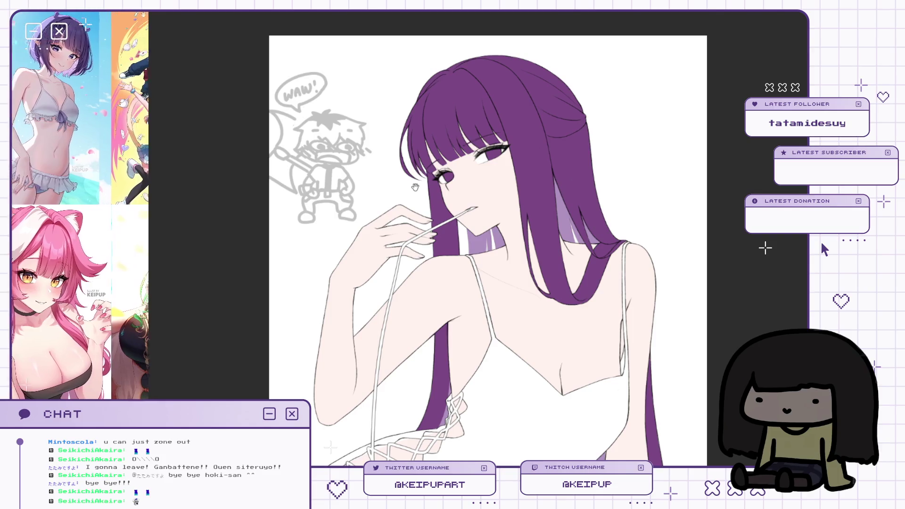
pyautogui.scroll(-1, 421, 203)
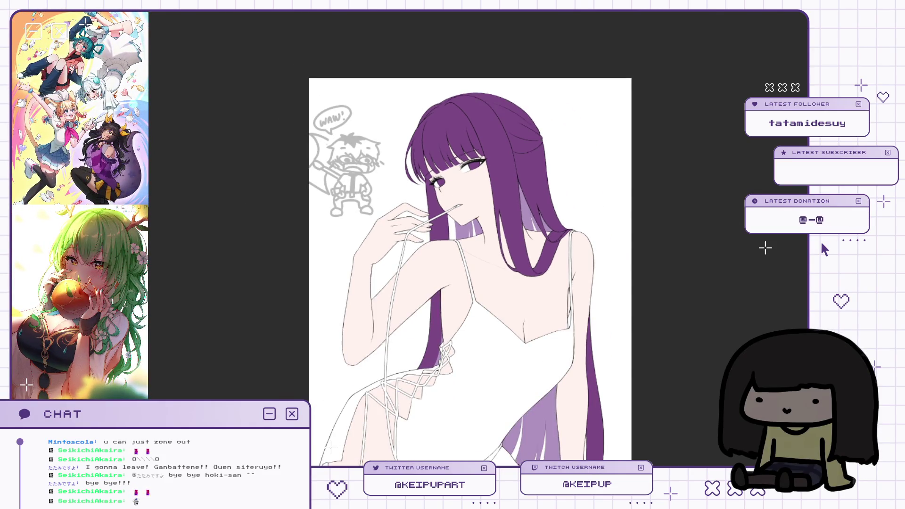
pyautogui.scroll(2, 736, 202)
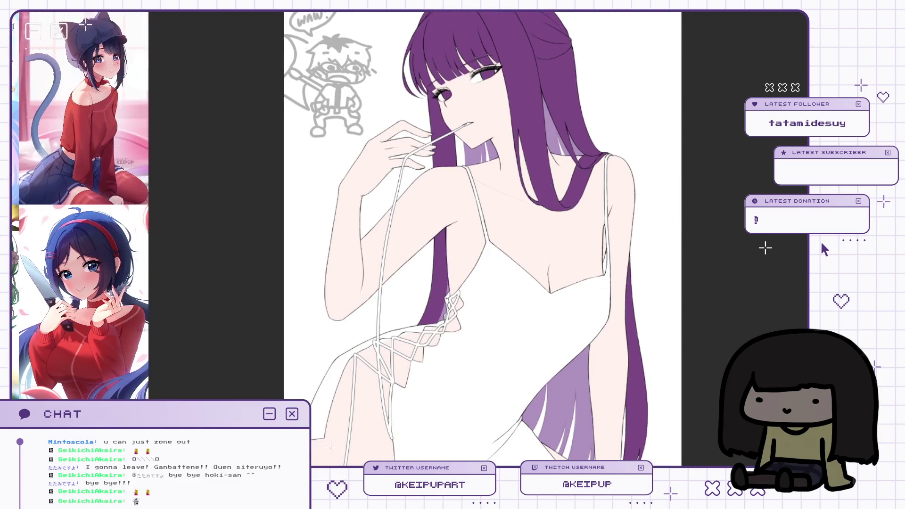
pyautogui.scroll(-1, 587, 240)
pyautogui.scroll(-1, 587, 241)
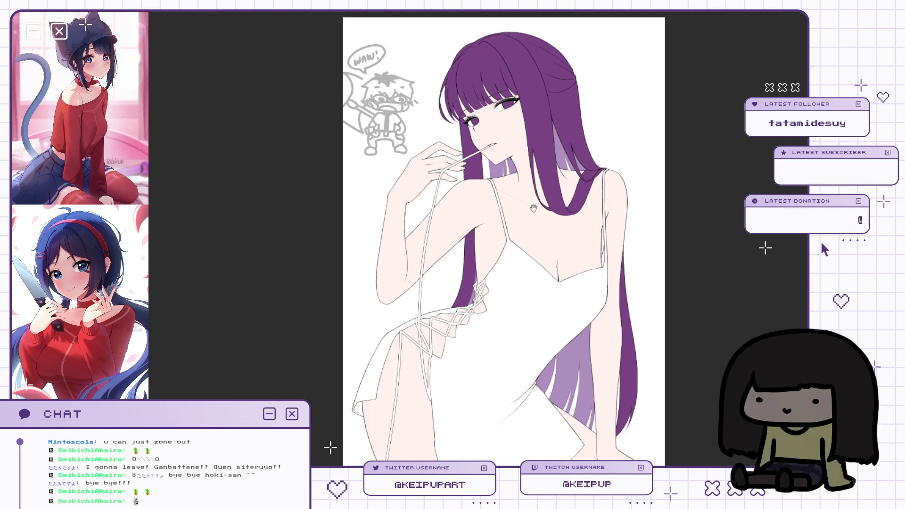
pyautogui.scroll(-2, 533, 208)
pyautogui.scroll(3, 540, 213)
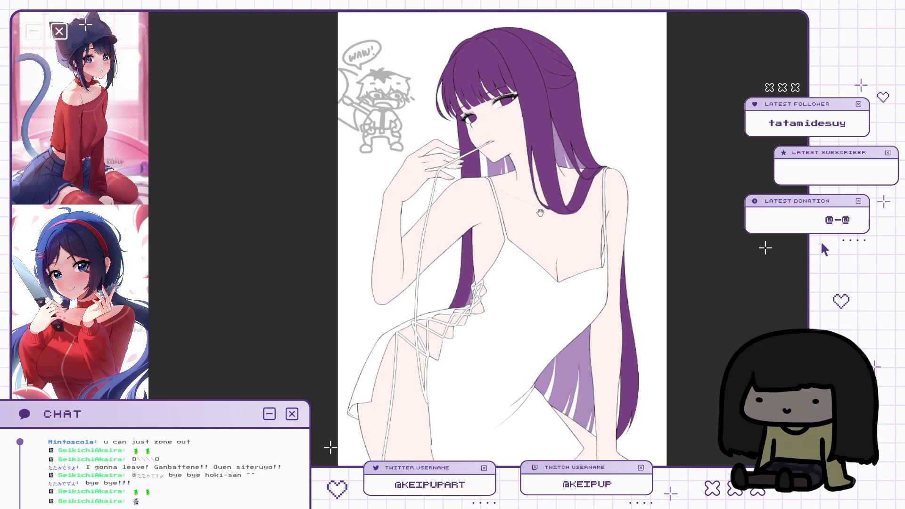
pyautogui.scroll(10, 540, 213)
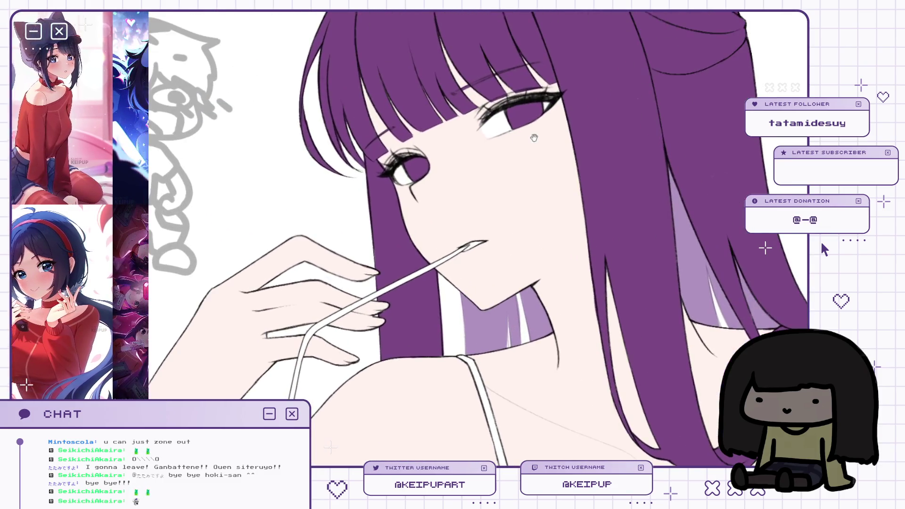
pyautogui.moveTo(533, 138); pyautogui.dragTo(525, 218)
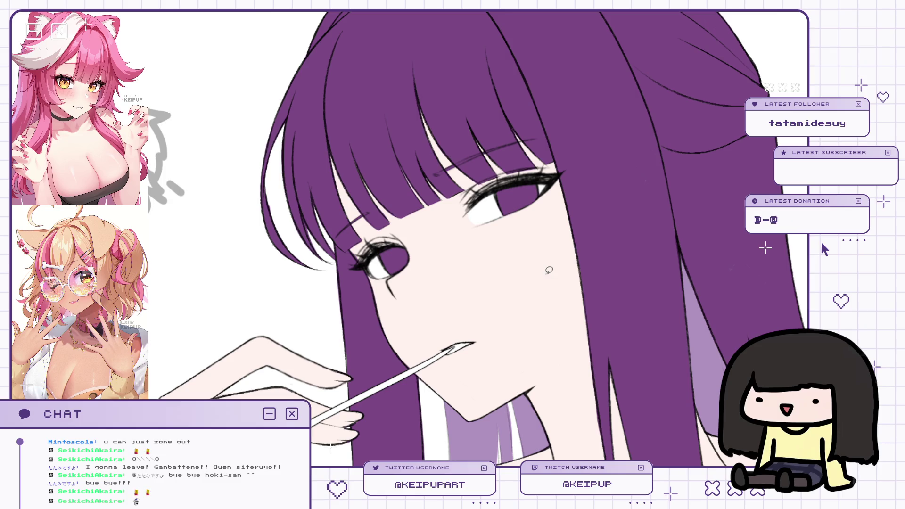
# Shrink the brush for eye linework, then mirror and unmirror the view to check proportions.
pyautogui.press('e')
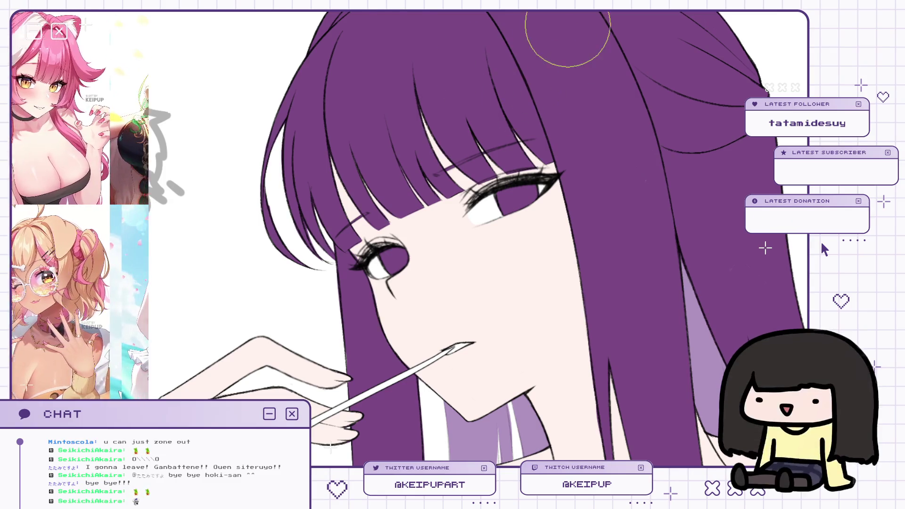
pyautogui.press('[')
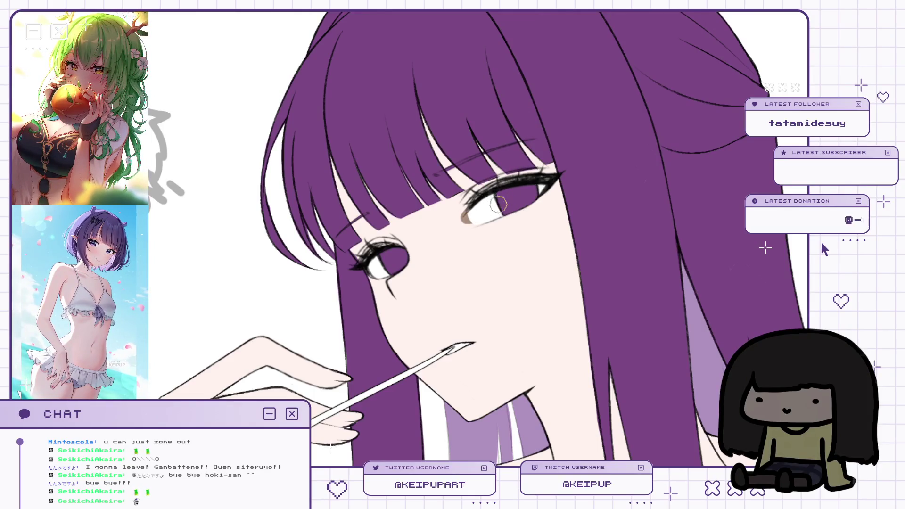
pyautogui.moveTo(546, 183); pyautogui.dragTo(525, 164)
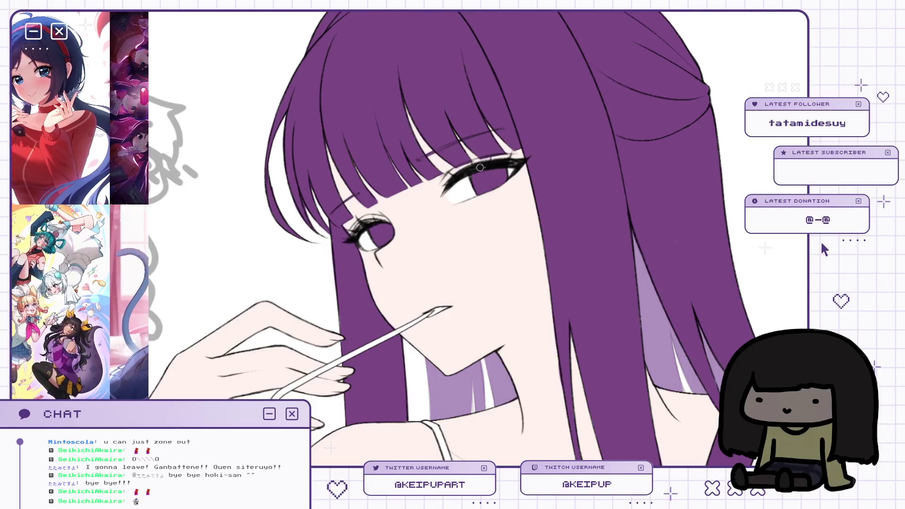
pyautogui.press('h')
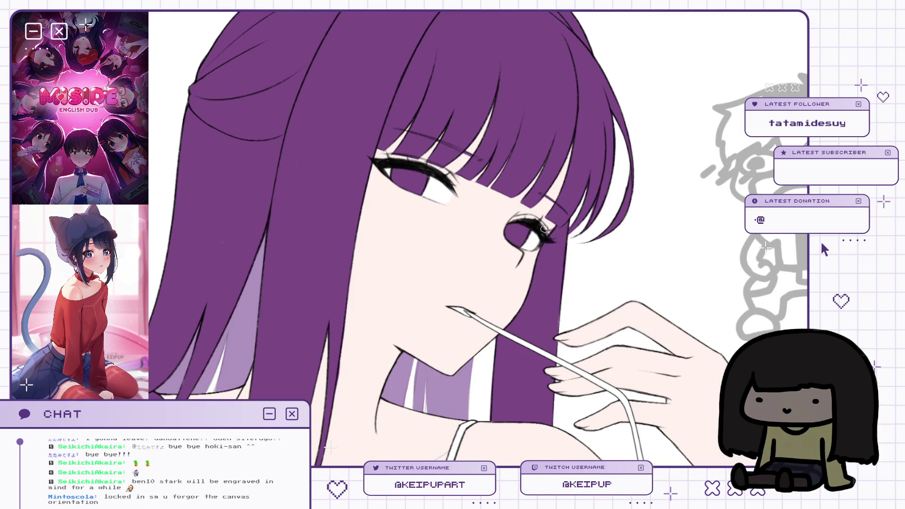
pyautogui.press('h')
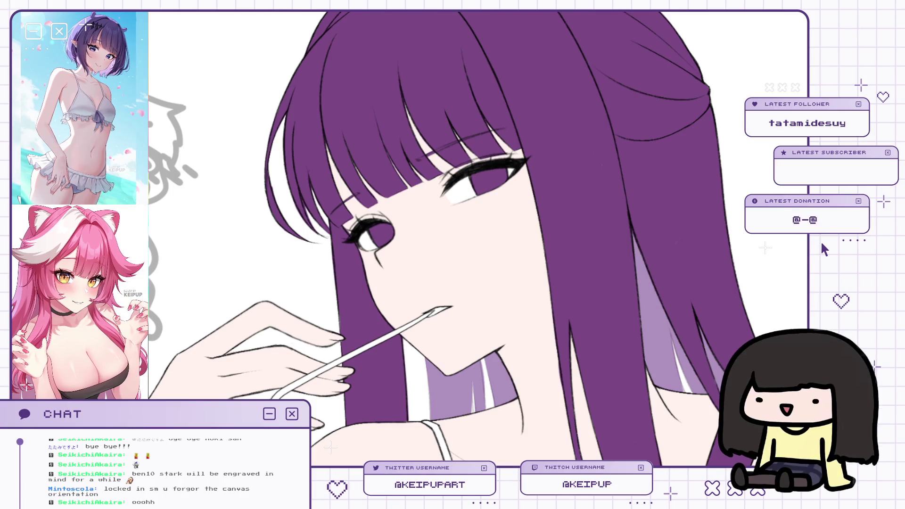
pyautogui.scroll(1, 532, 90)
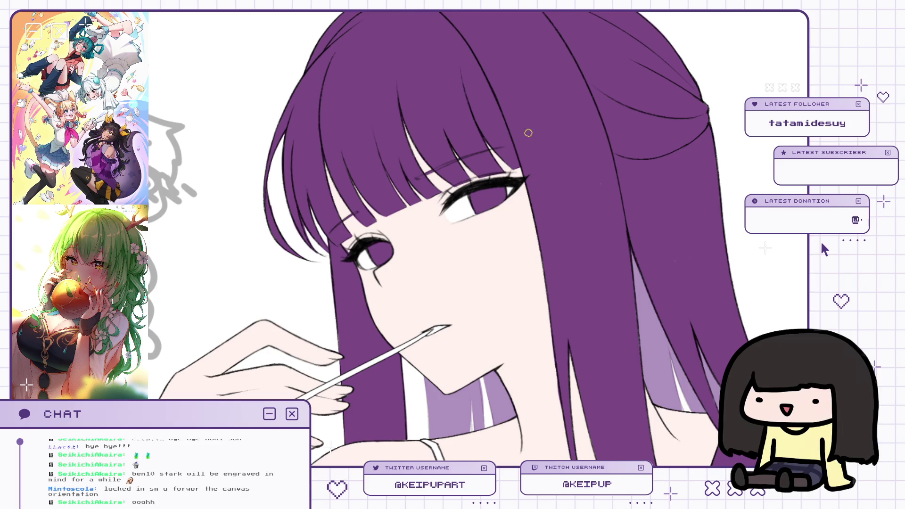
pyautogui.scroll(-3, 520, 148)
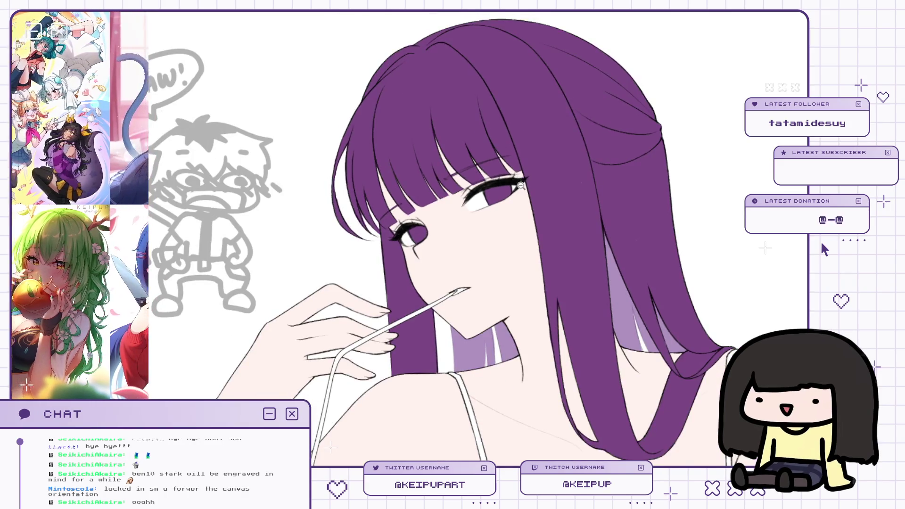
pyautogui.scroll(2, 510, 152)
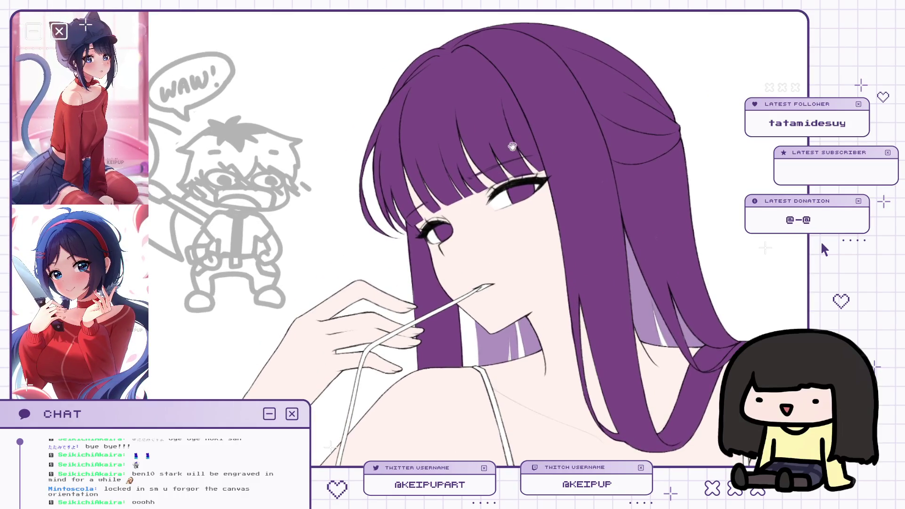
pyautogui.scroll(3, 552, 70)
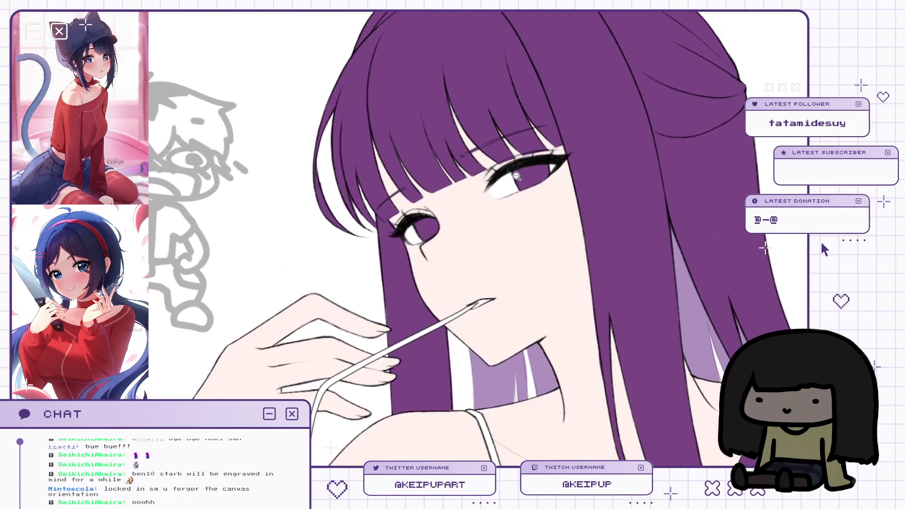
pyautogui.scroll(-5, 539, 157)
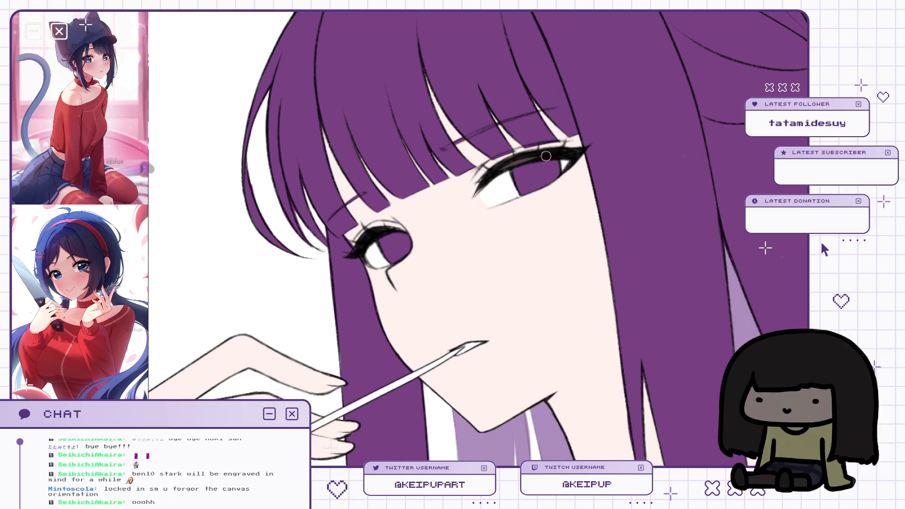
# Zoom in on the eyes and fringe while toggling the horizontal flip.
pyautogui.press('h')
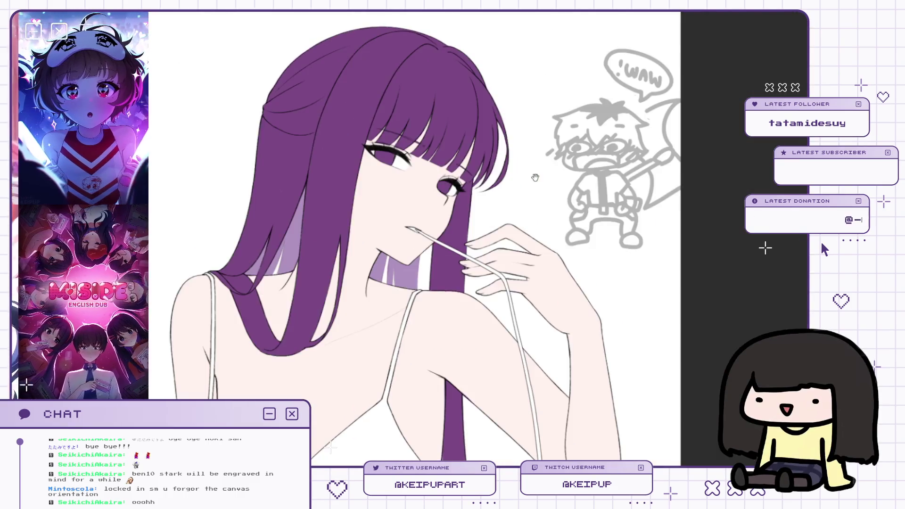
pyautogui.scroll(-3, 504, 229)
pyautogui.scroll(2, 504, 229)
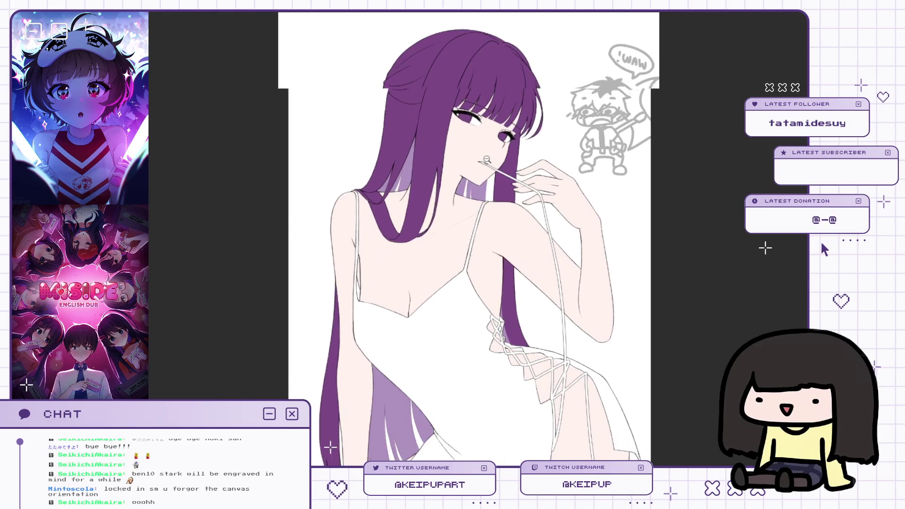
pyautogui.press('h')
pyautogui.scroll(3, 501, 141)
pyautogui.scroll(5, 500, 137)
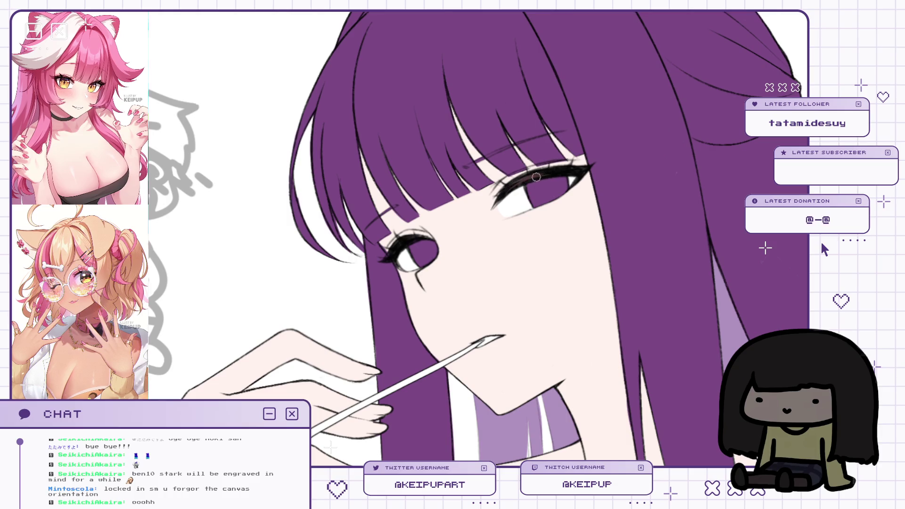
# Flip the face view back and forth to recheck the eyes, leaving it mirrored and nudged.
pyautogui.press('h')
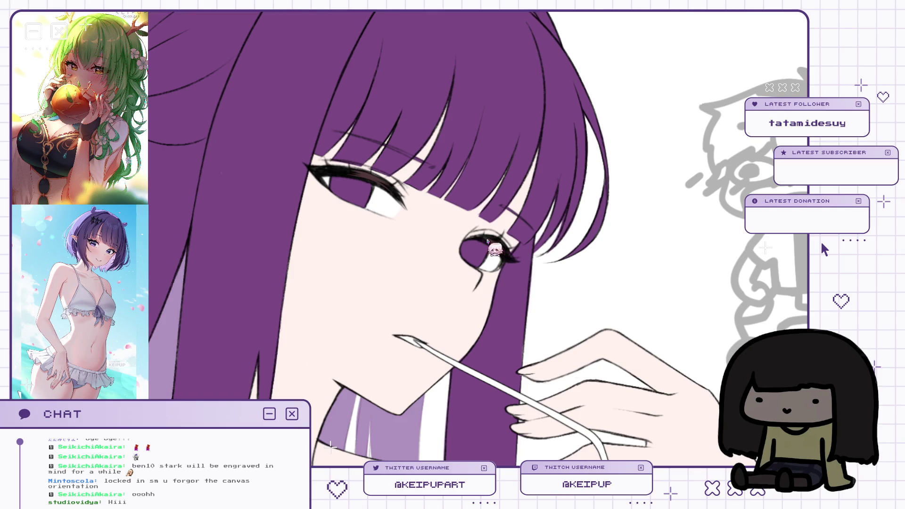
pyautogui.press('h')
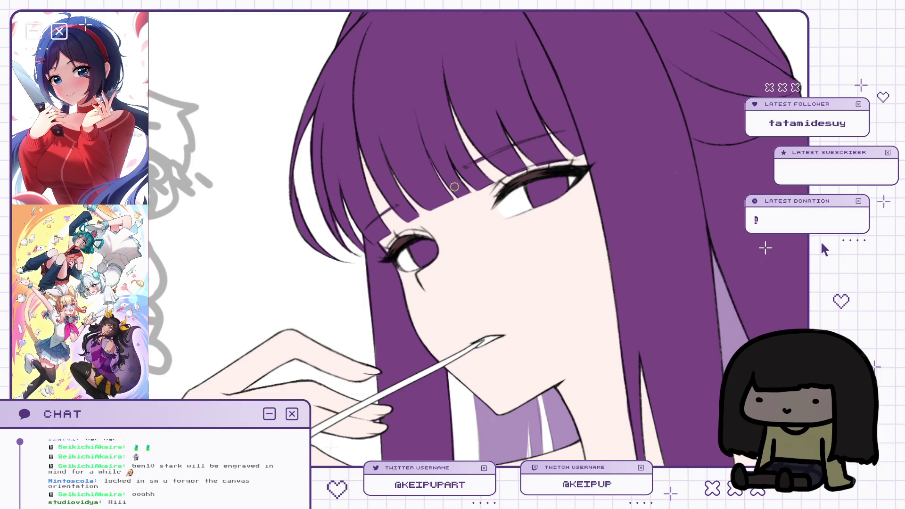
pyautogui.press('h')
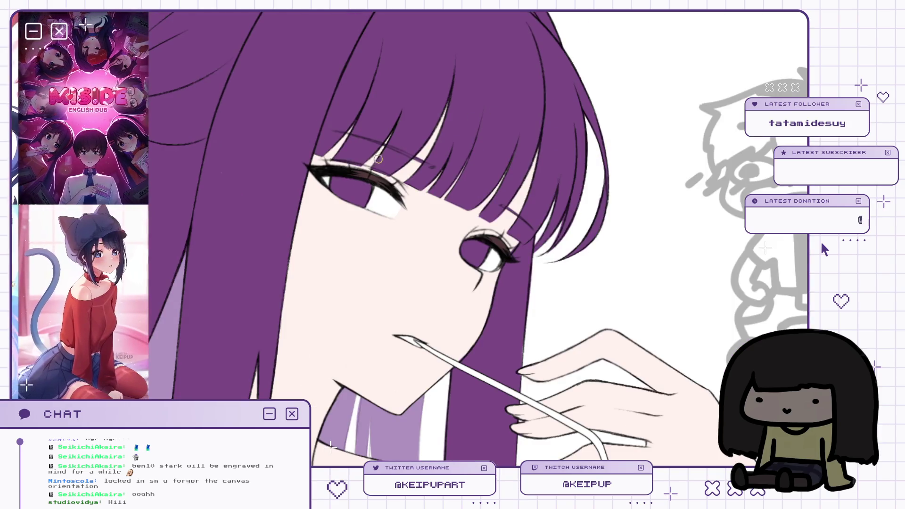
pyautogui.press('h')
pyautogui.press('h')
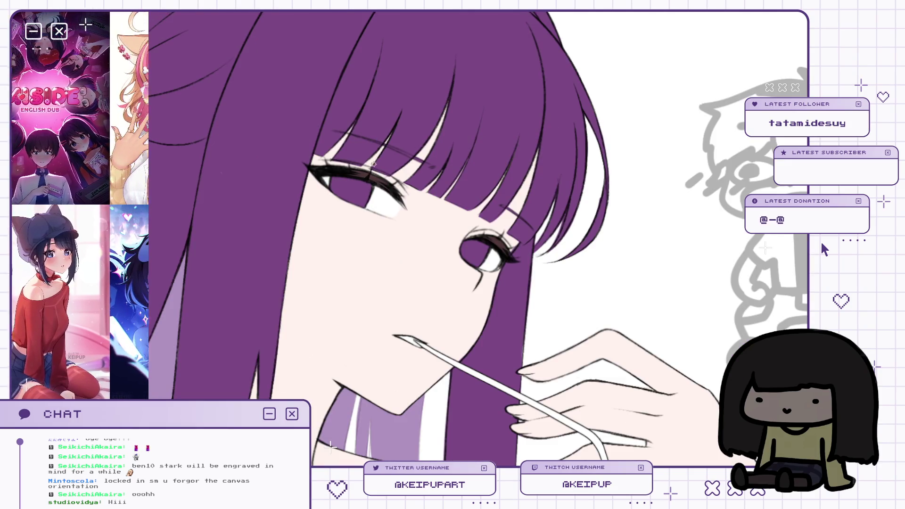
pyautogui.press('h')
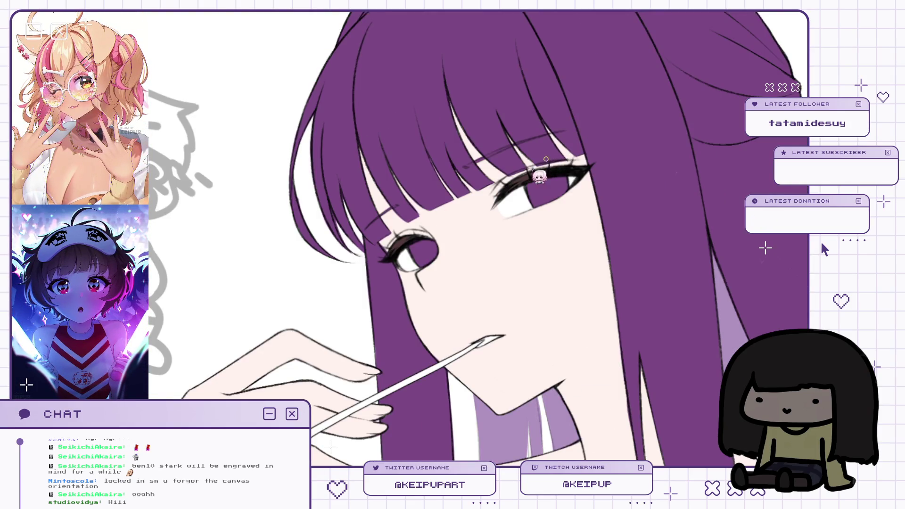
pyautogui.press('h')
pyautogui.press('h')
pyautogui.press('h')
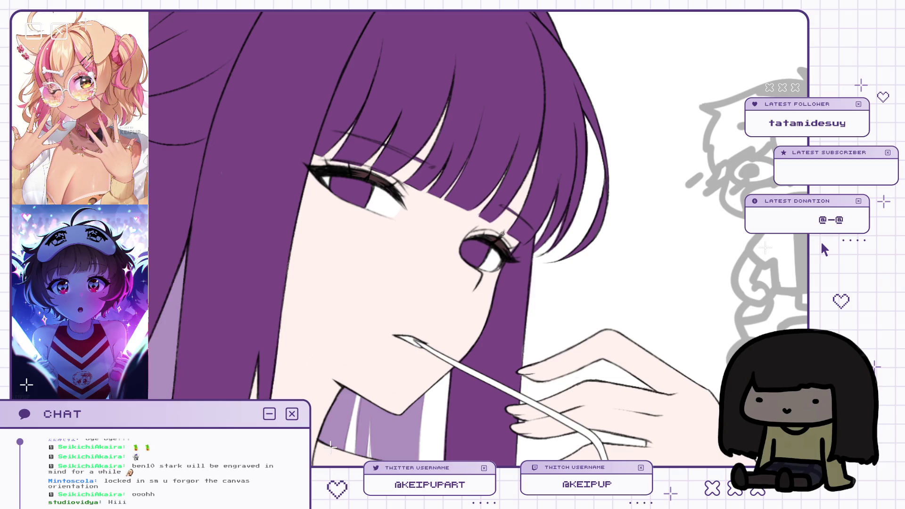
pyautogui.moveTo(536, 192); pyautogui.dragTo(573, 178)
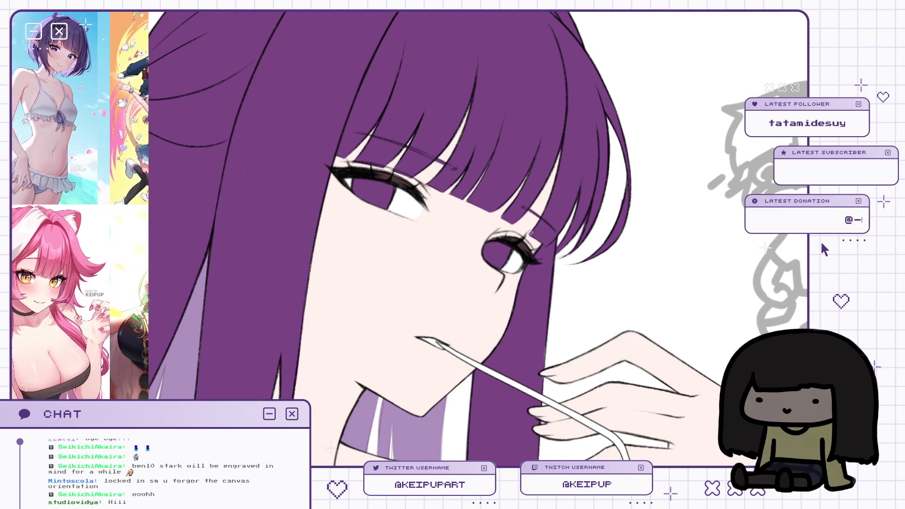
pyautogui.moveTo(540, 219); pyautogui.dragTo(548, 218)
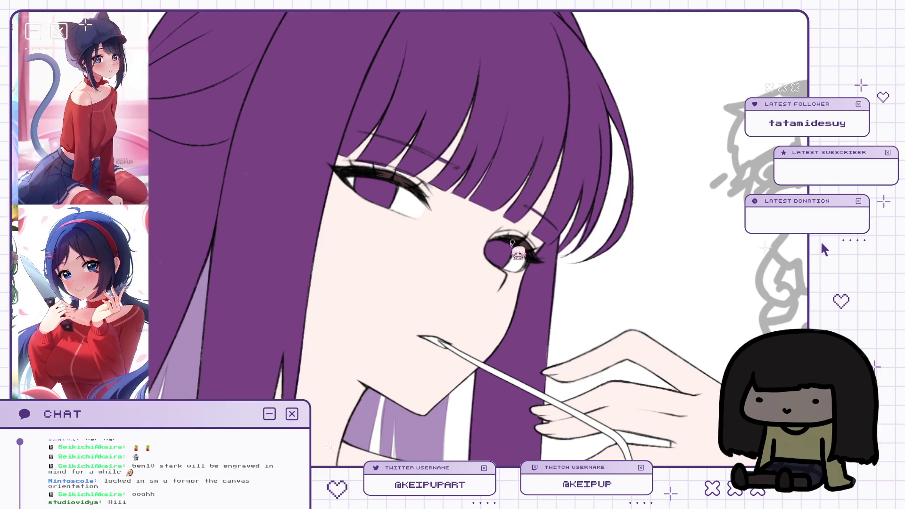
pyautogui.press('h')
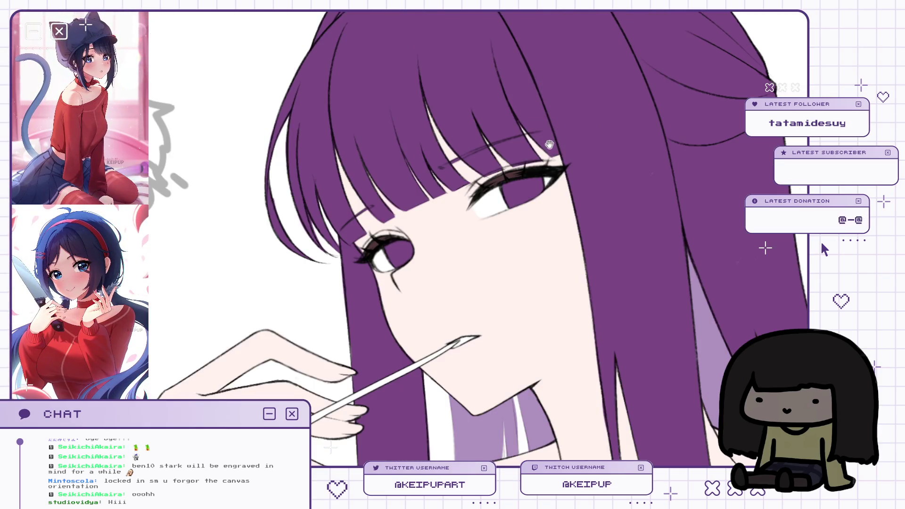
pyautogui.press('h')
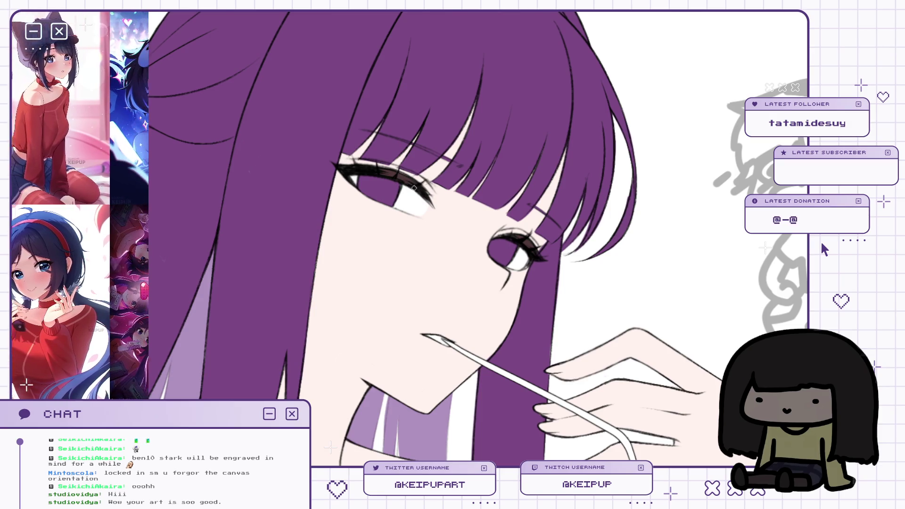
pyautogui.press('h')
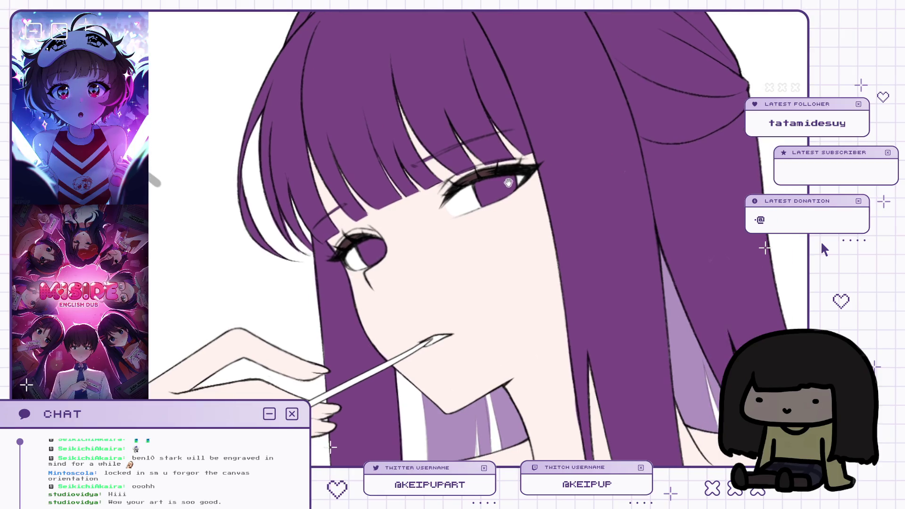
pyautogui.moveTo(555, 128); pyautogui.dragTo(554, 162)
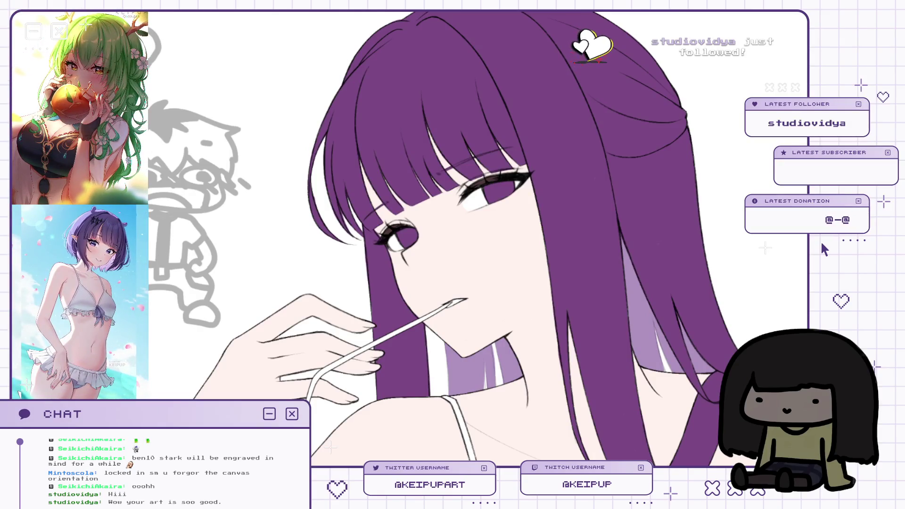
pyautogui.scroll(2, 486, 185)
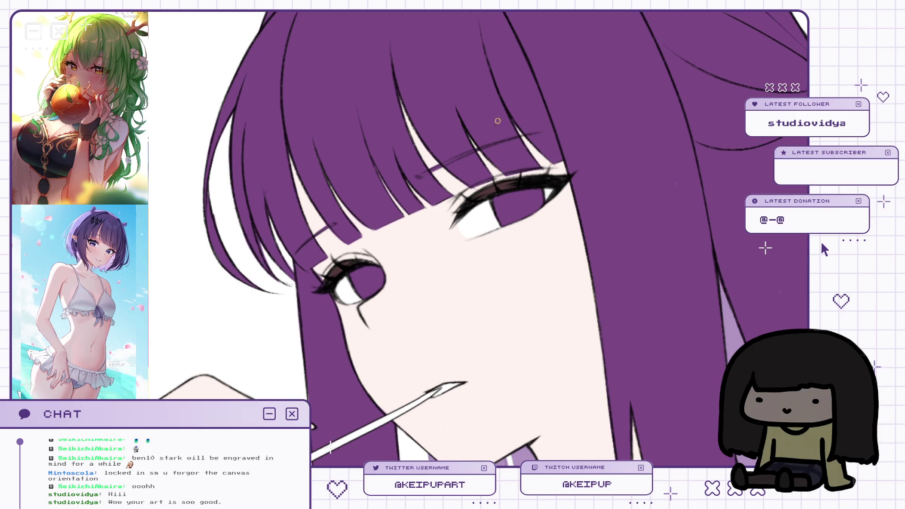
pyautogui.moveTo(518, 53); pyautogui.dragTo(526, 61)
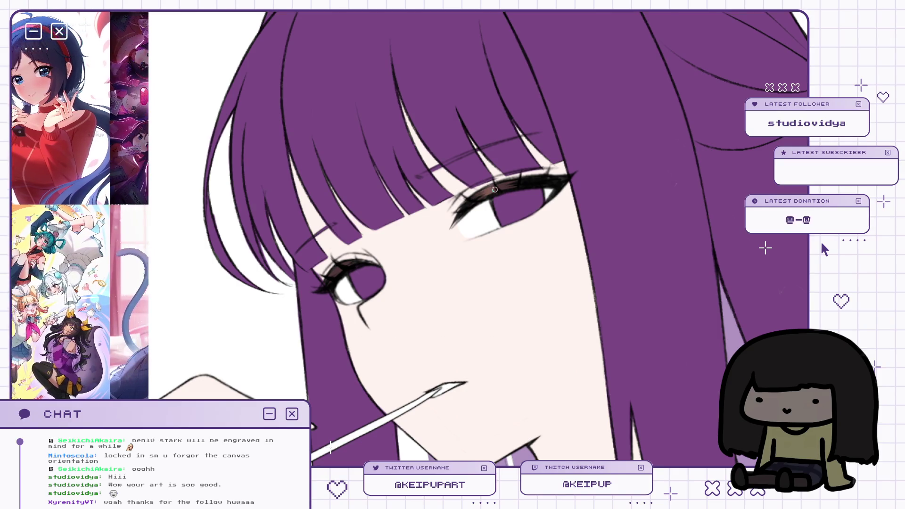
pyautogui.scroll(-3, 494, 174)
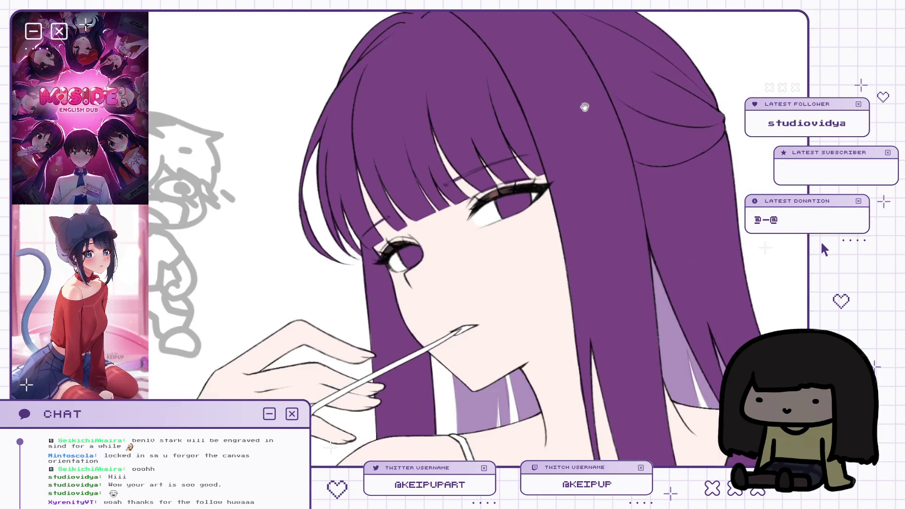
pyautogui.scroll(4, 511, 238)
pyautogui.scroll(2, 510, 237)
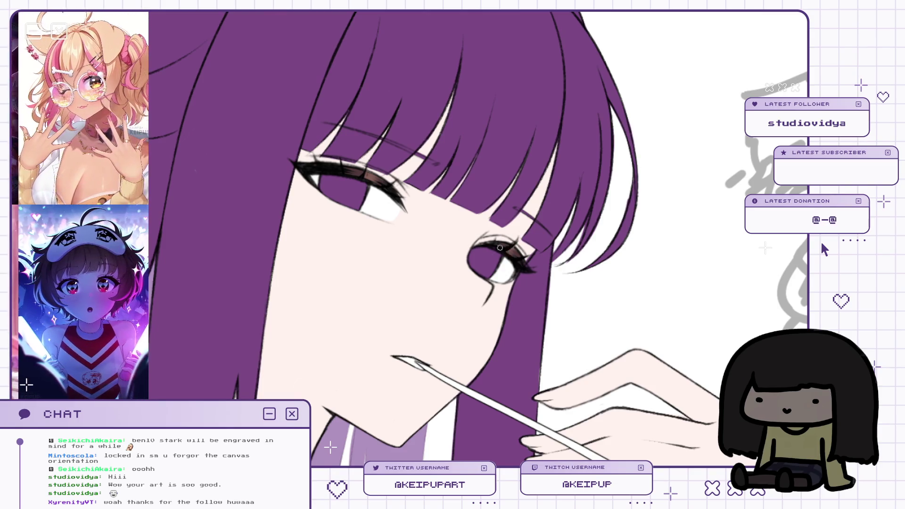
pyautogui.scroll(-2, 499, 247)
pyautogui.moveTo(500, 247)
pyautogui.mouseDown()
pyautogui.moveTo(537, 238)
pyautogui.moveTo(516, 194)
pyautogui.mouseUp()
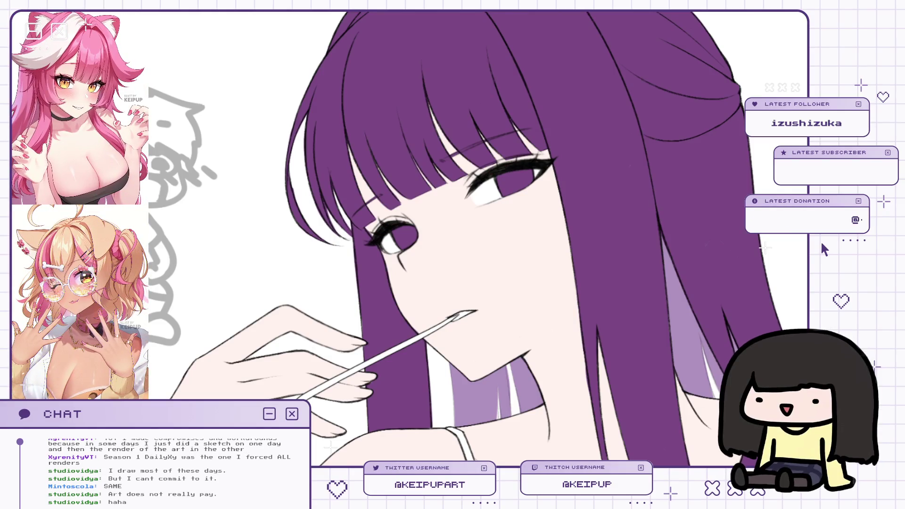
# Reposition the face toward the lower left, zooming slightly to frame the face and hand.
pyautogui.moveTo(425, 212)
pyautogui.mouseDown()
pyautogui.moveTo(416, 204)
pyautogui.moveTo(558, 158)
pyautogui.moveTo(554, 269)
pyautogui.mouseUp()
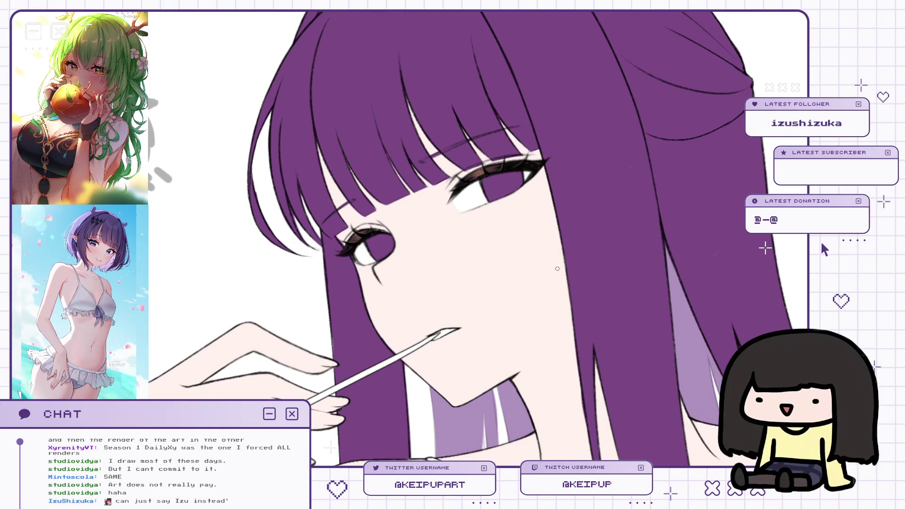
# Shift the face lower right, zoom out and mirror the whole illustration with M.
pyautogui.moveTo(541, 181)
pyautogui.mouseDown()
pyautogui.moveTo(541, 269)
pyautogui.moveTo(558, 263)
pyautogui.moveTo(551, 296)
pyautogui.mouseUp()
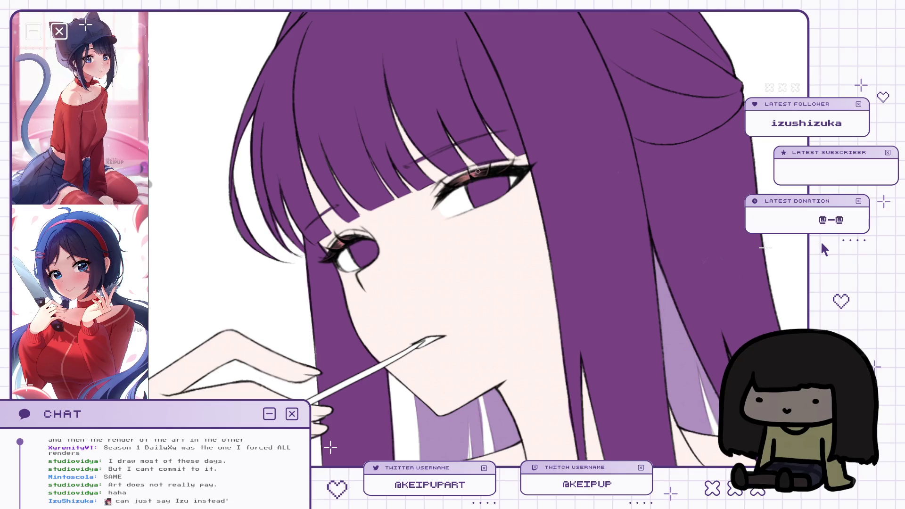
pyautogui.scroll(-3, 471, 173)
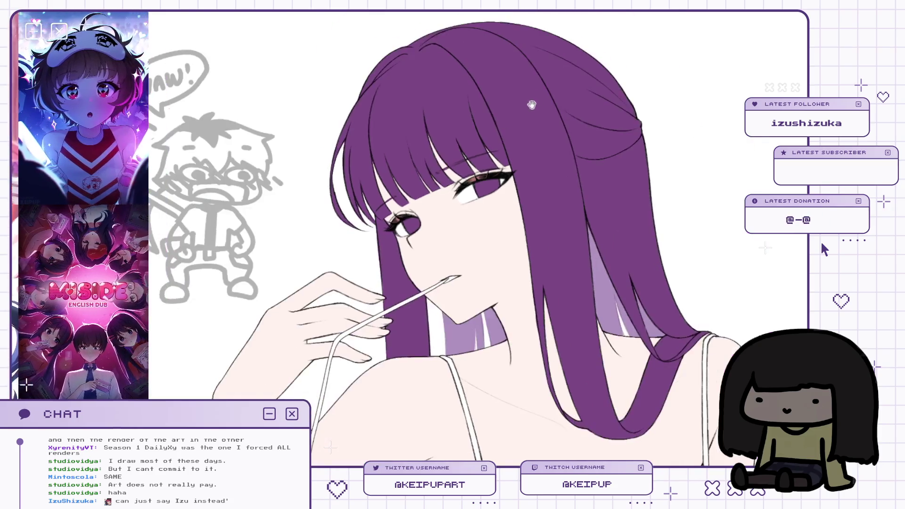
pyautogui.press('m')
pyautogui.scroll(2, 518, 110)
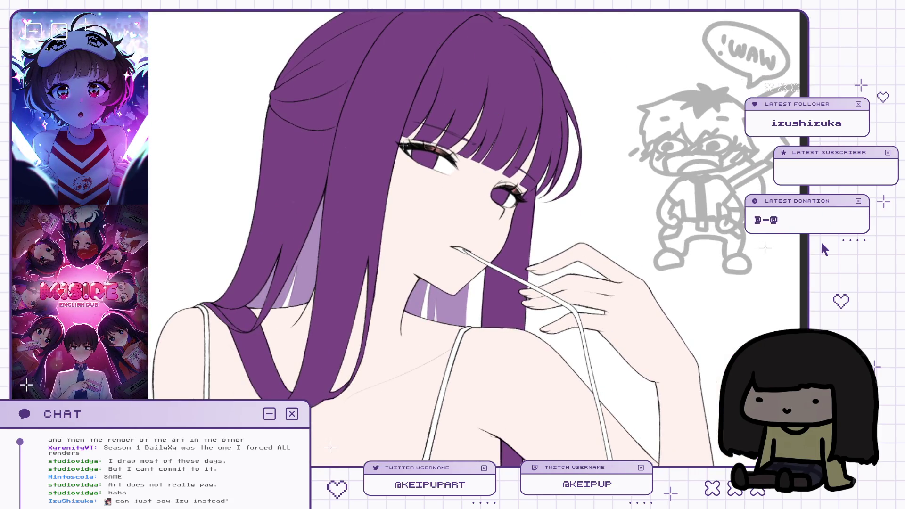
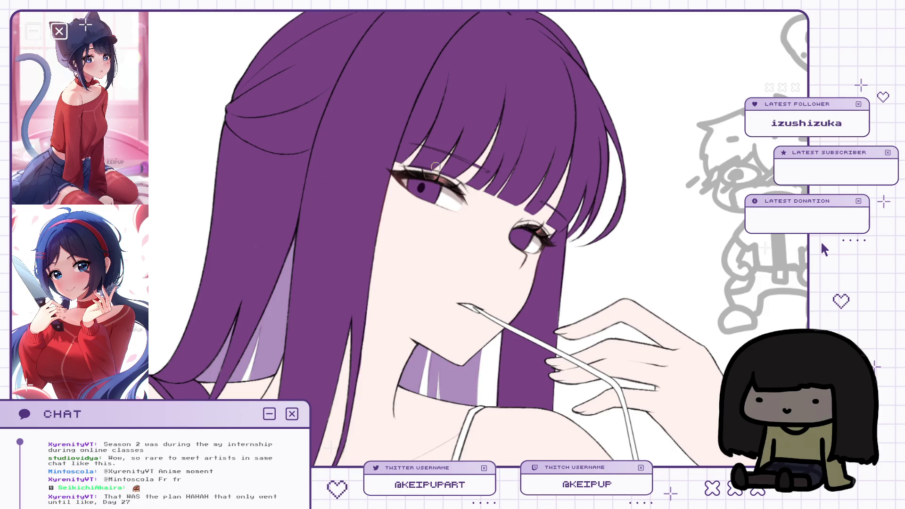
# Mirror the canvas view back and forth to check the face and figure proportions.
pyautogui.press('m')
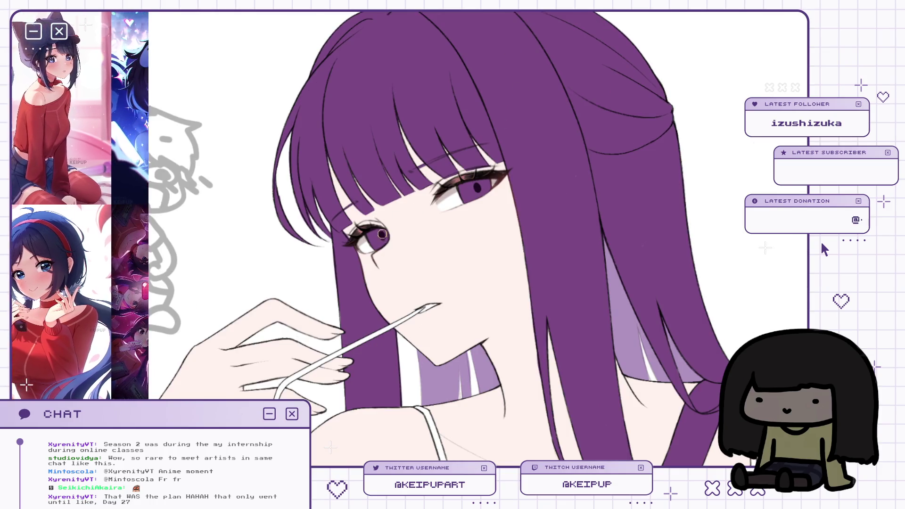
pyautogui.press('m')
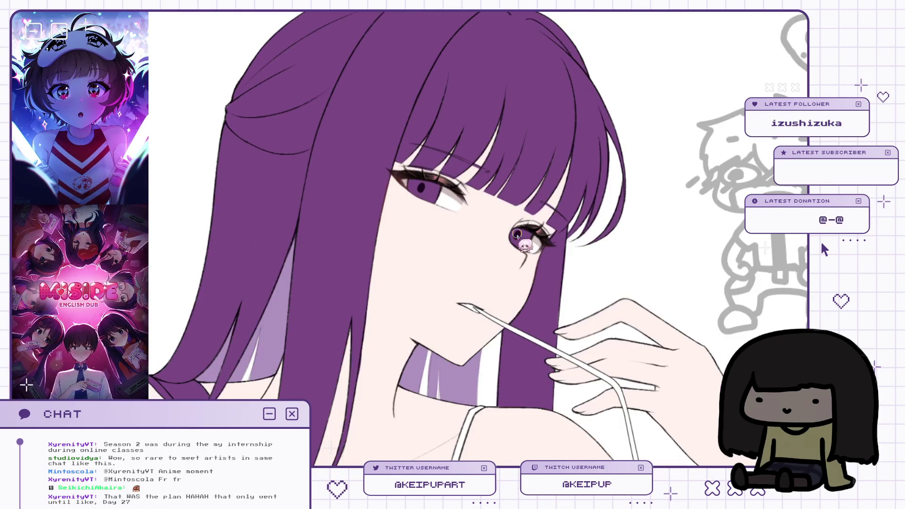
pyautogui.press('m')
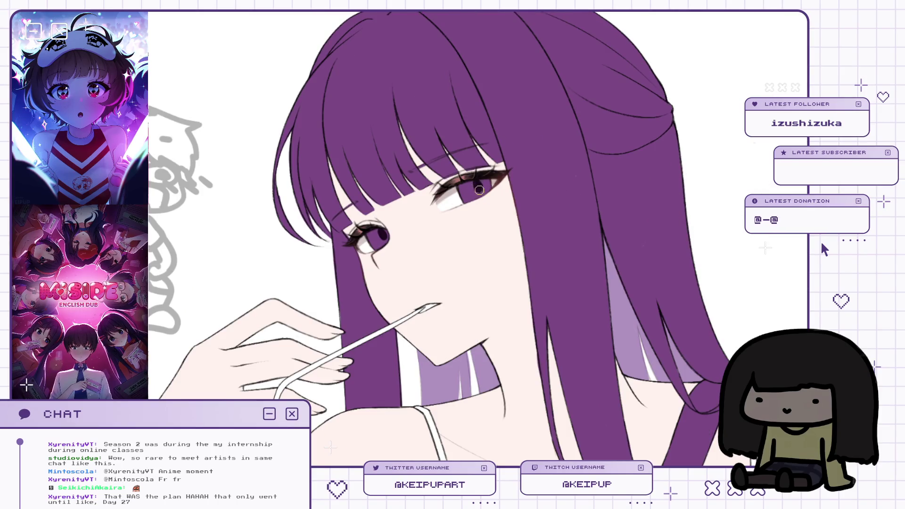
pyautogui.press('m')
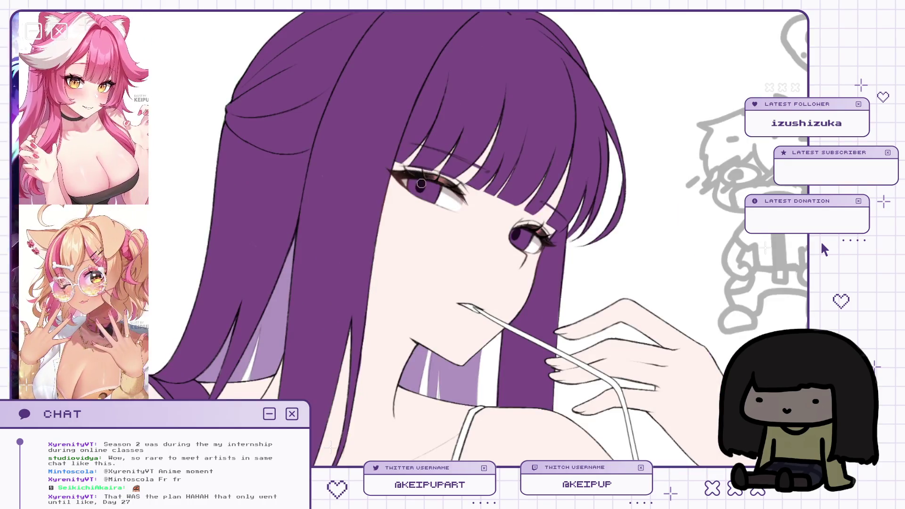
pyautogui.press('m')
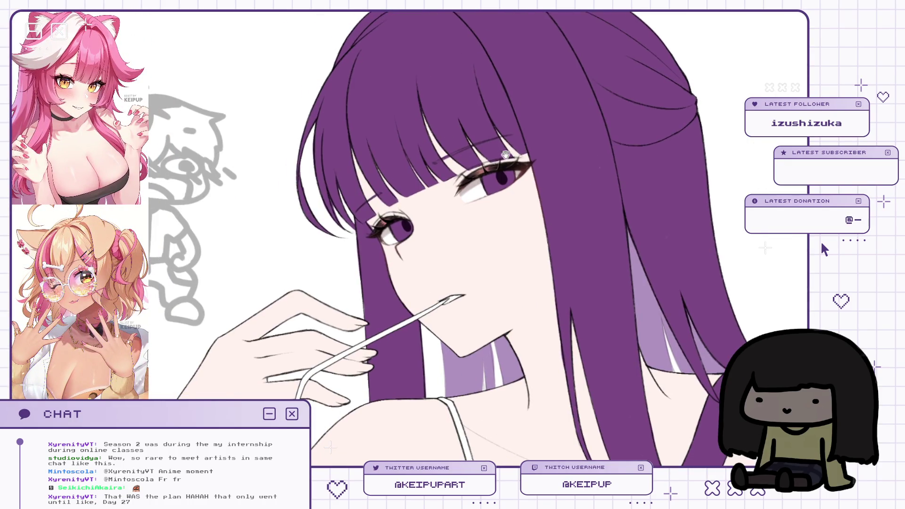
pyautogui.scroll(-3, 541, 161)
pyautogui.scroll(2, 554, 110)
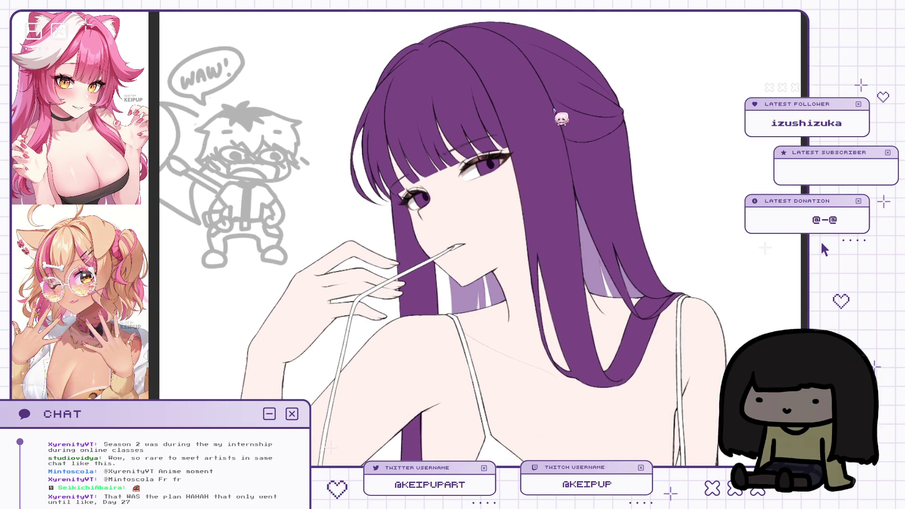
pyautogui.scroll(2, 551, 125)
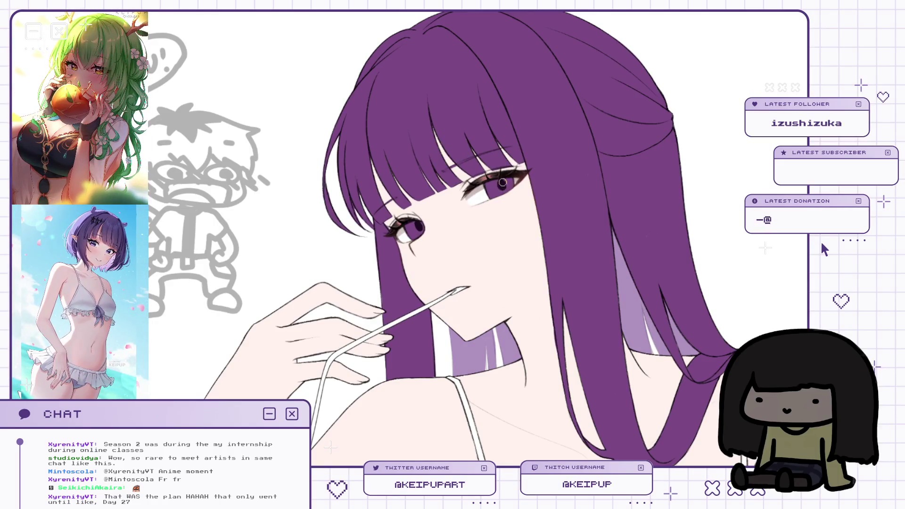
pyautogui.press('h')
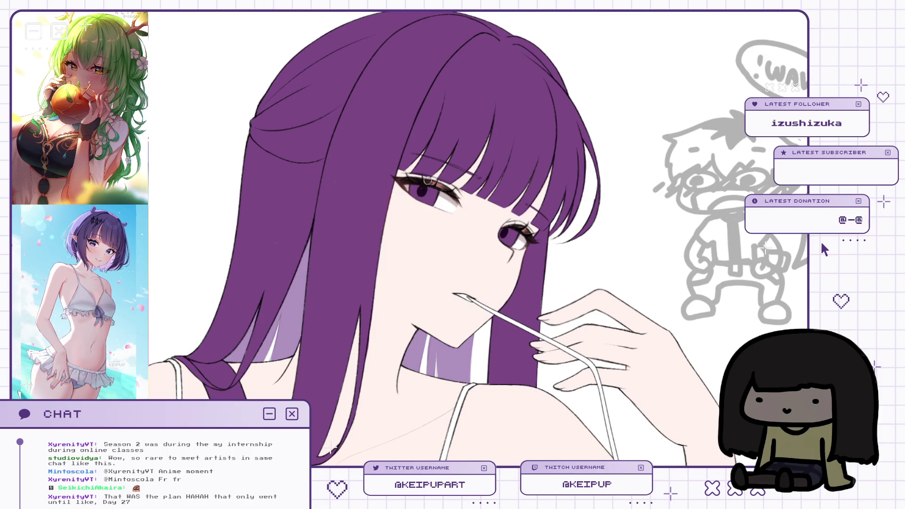
pyautogui.press('h')
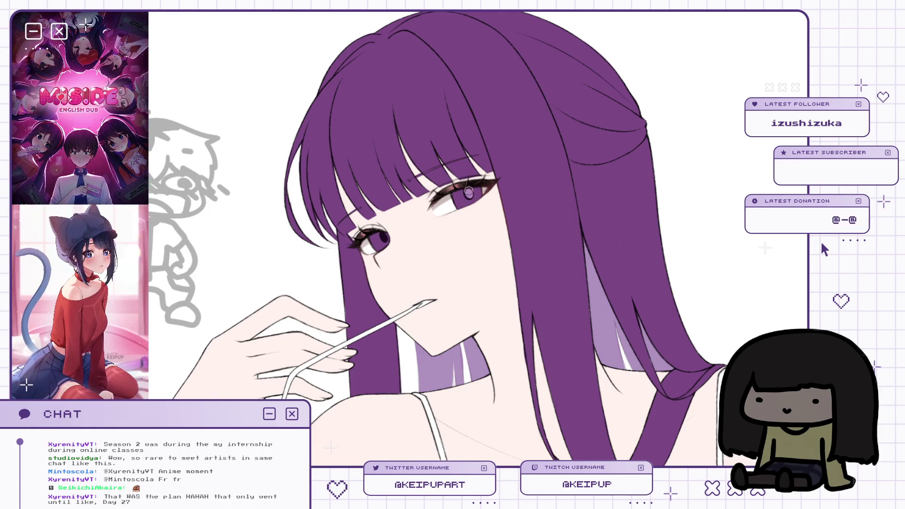
pyautogui.press('m')
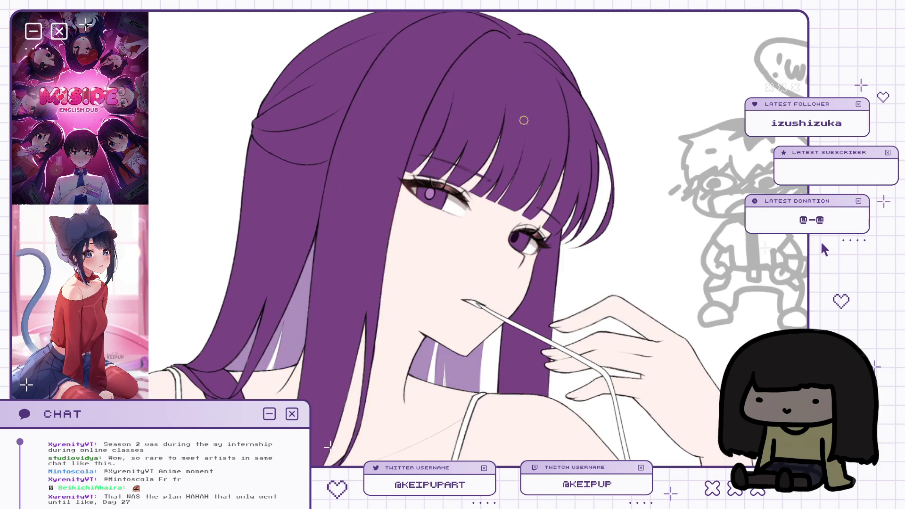
# Zoom in on the girl's eye, then zoom out and reposition, mirroring to compare.
pyautogui.click(516, 232)
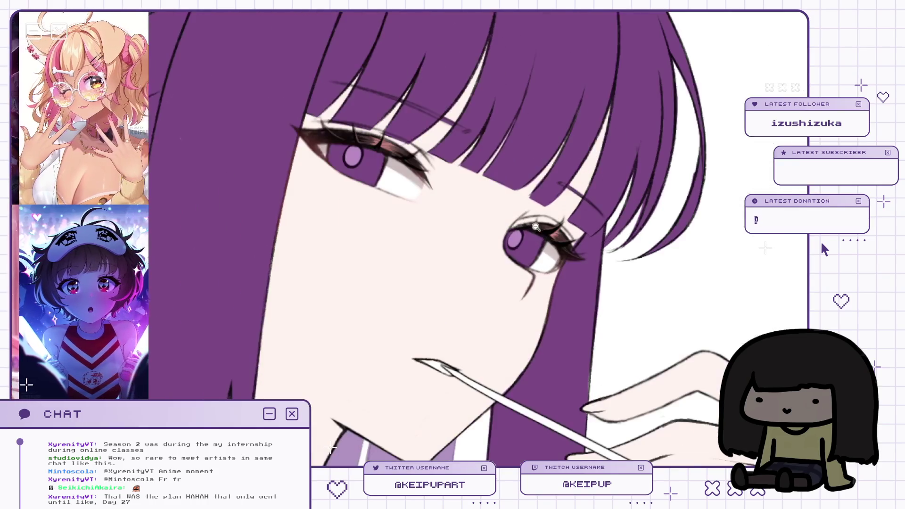
pyautogui.scroll(-1, 532, 231)
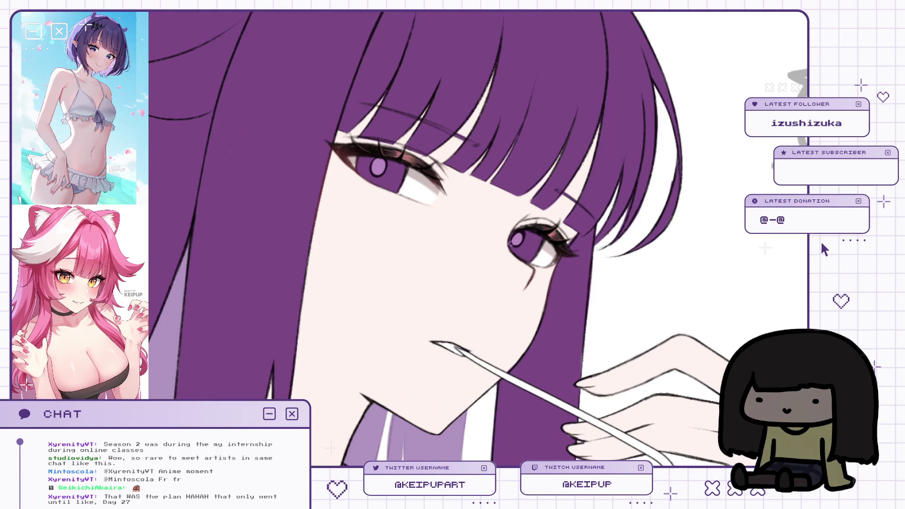
pyautogui.press('h')
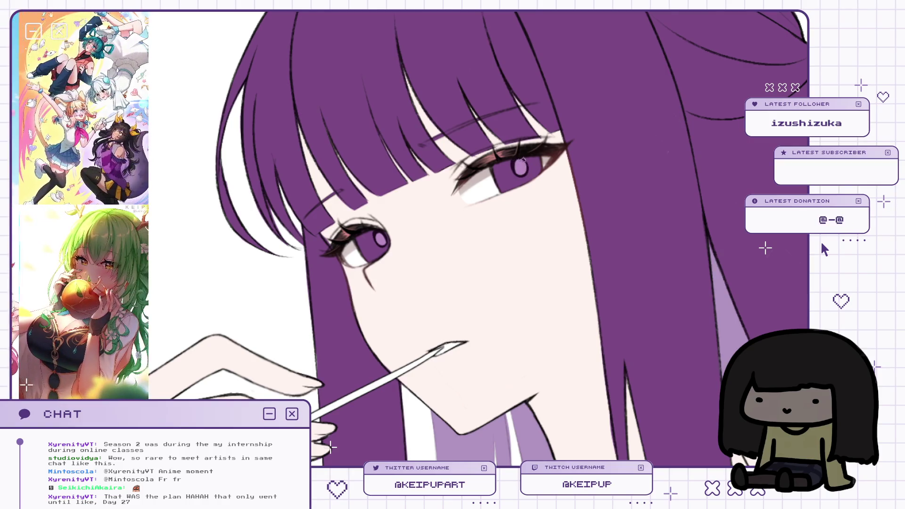
pyautogui.hotkey('ctrl', '-')
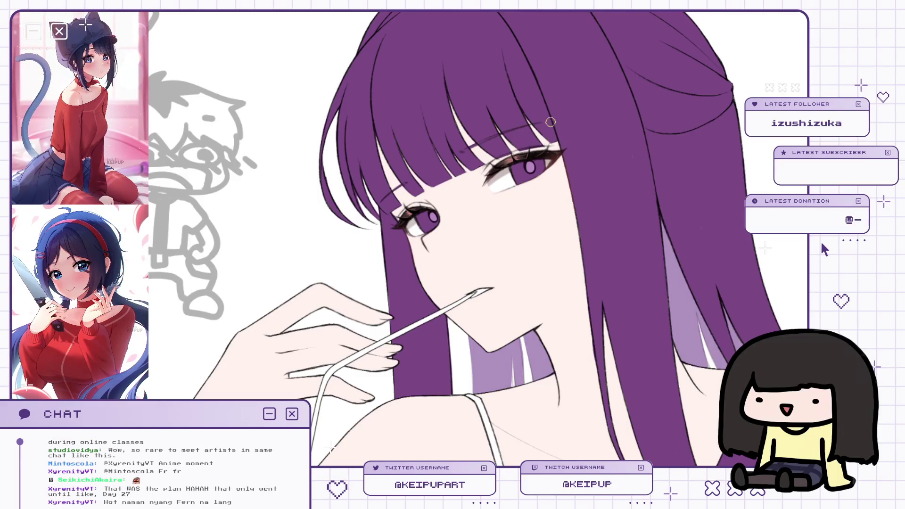
pyautogui.moveTo(550, 120); pyautogui.dragTo(560, 143)
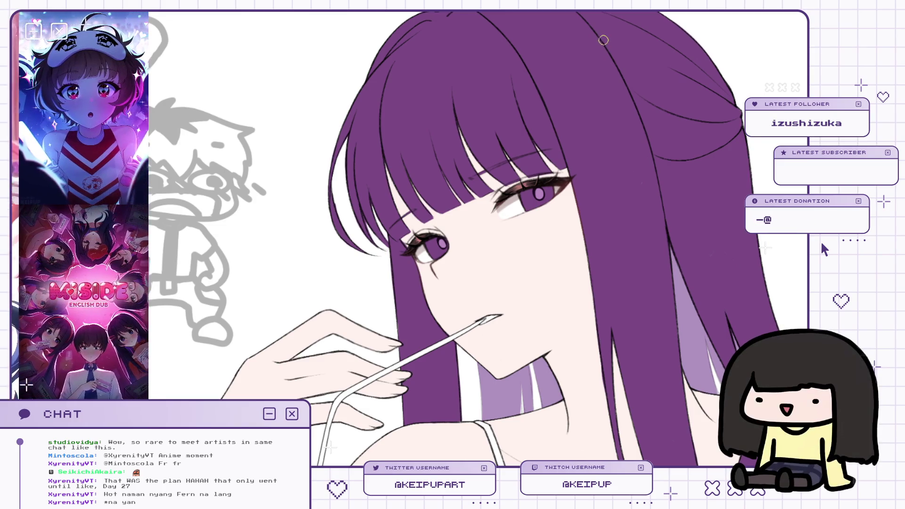
pyautogui.moveTo(556, 190)
pyautogui.mouseDown()
pyautogui.moveTo(545, 190)
pyautogui.moveTo(552, 204)
pyautogui.moveTo(565, 197)
pyautogui.moveTo(547, 187)
pyautogui.moveTo(552, 133)
pyautogui.moveTo(539, 166)
pyautogui.moveTo(534, 156)
pyautogui.moveTo(553, 170)
pyautogui.moveTo(538, 164)
pyautogui.mouseUp()
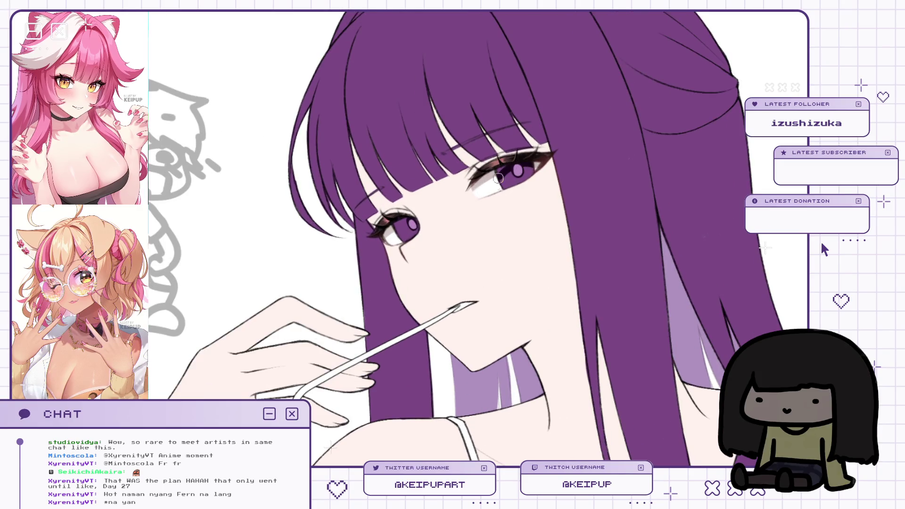
pyautogui.press('m')
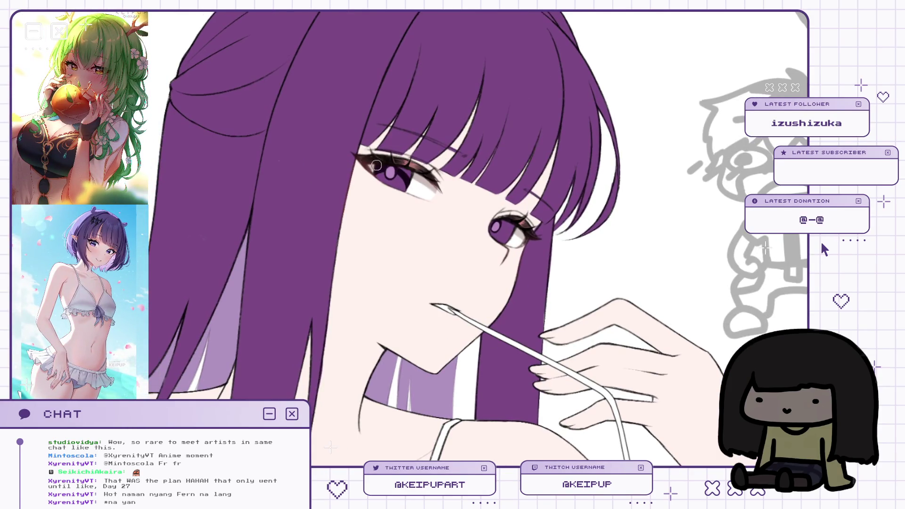
pyautogui.press('m')
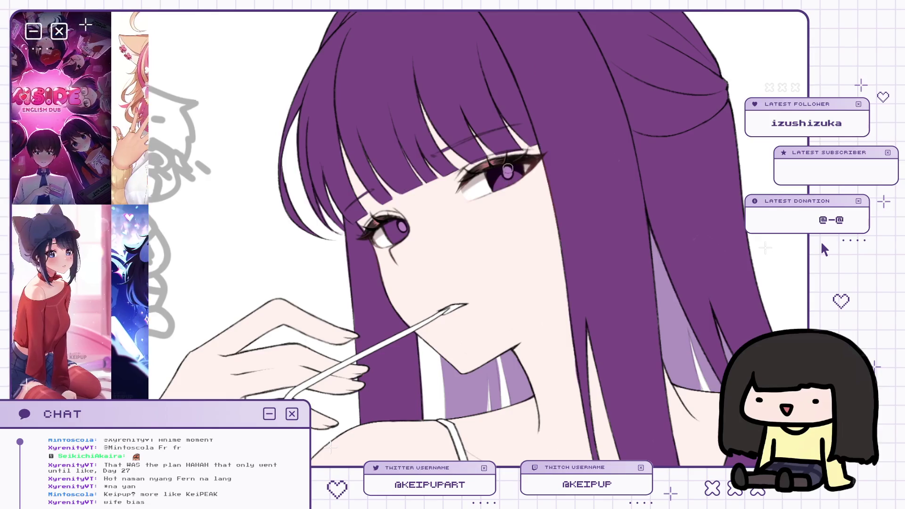
pyautogui.press('h')
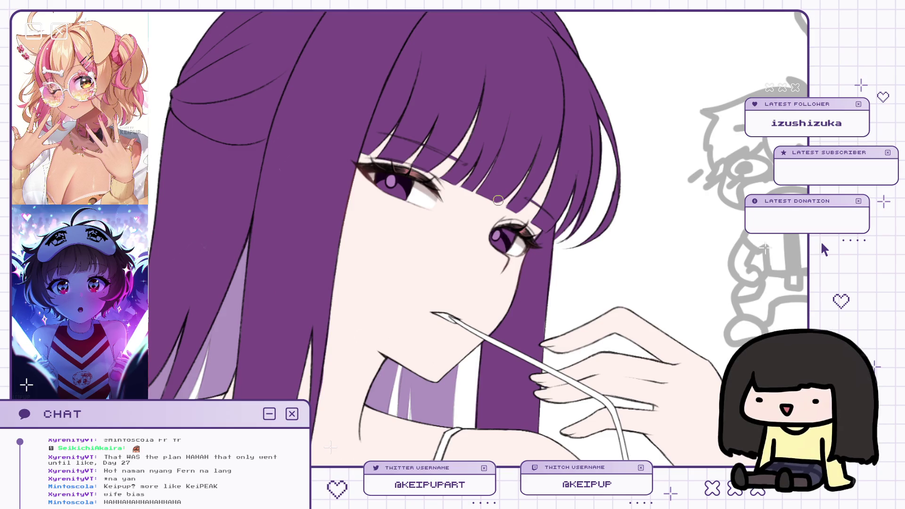
pyautogui.press('h')
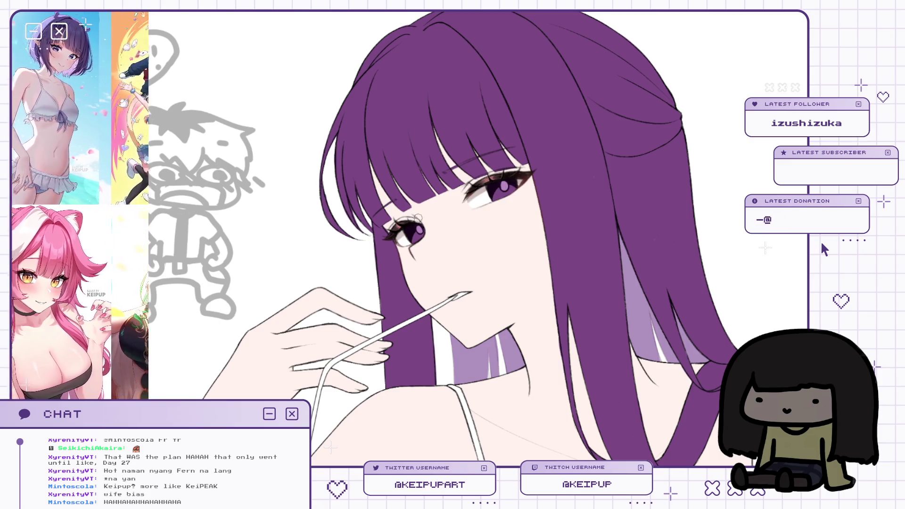
# Zoom and pan around the girl's eye to frame the face for detailing.
pyautogui.scroll(1, 450, 200)
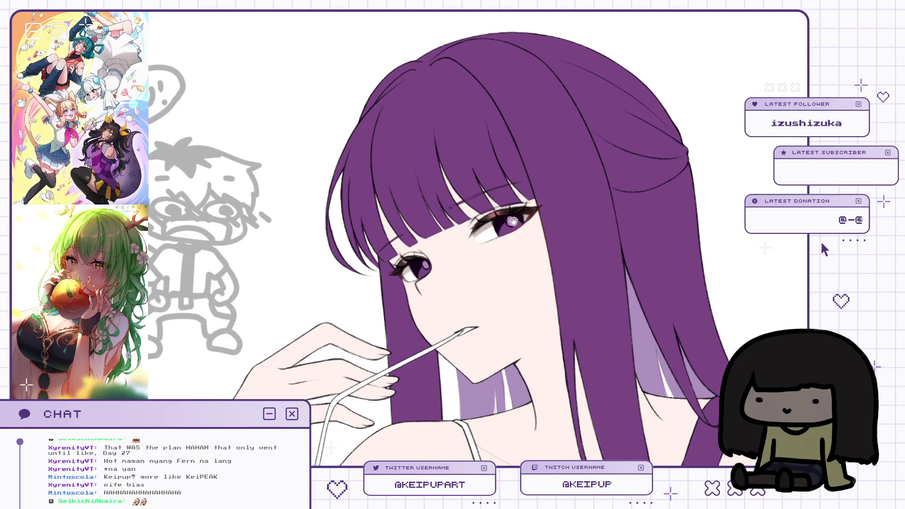
pyautogui.scroll(2, 512, 220)
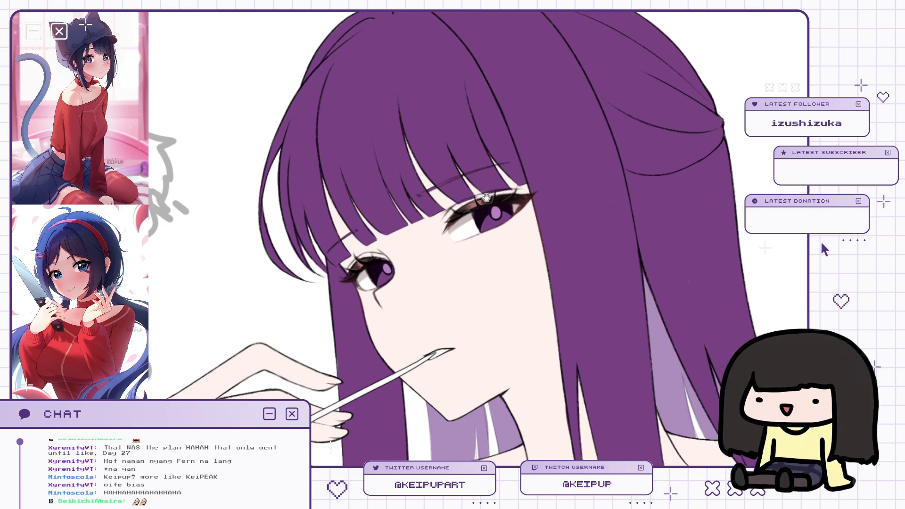
pyautogui.moveTo(486, 197); pyautogui.dragTo(493, 199)
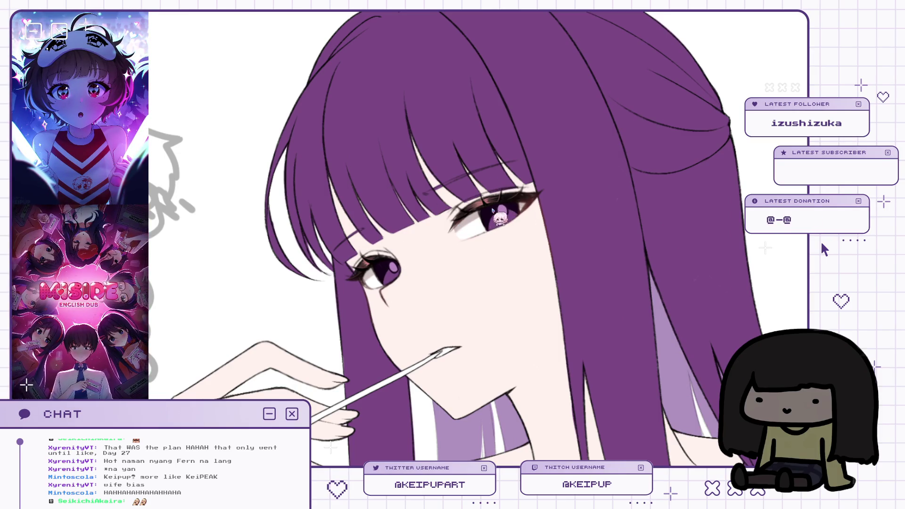
pyautogui.click(517, 213)
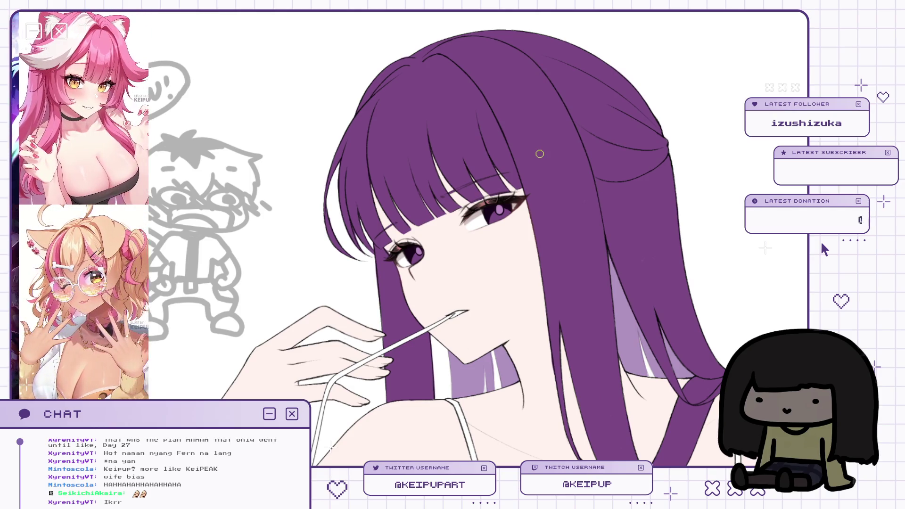
pyautogui.scroll(2, 539, 153)
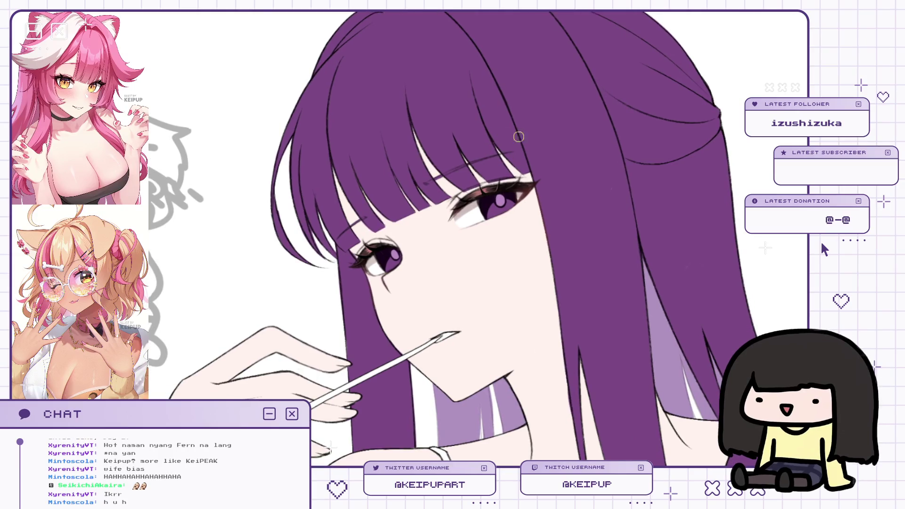
pyautogui.scroll(2, 489, 203)
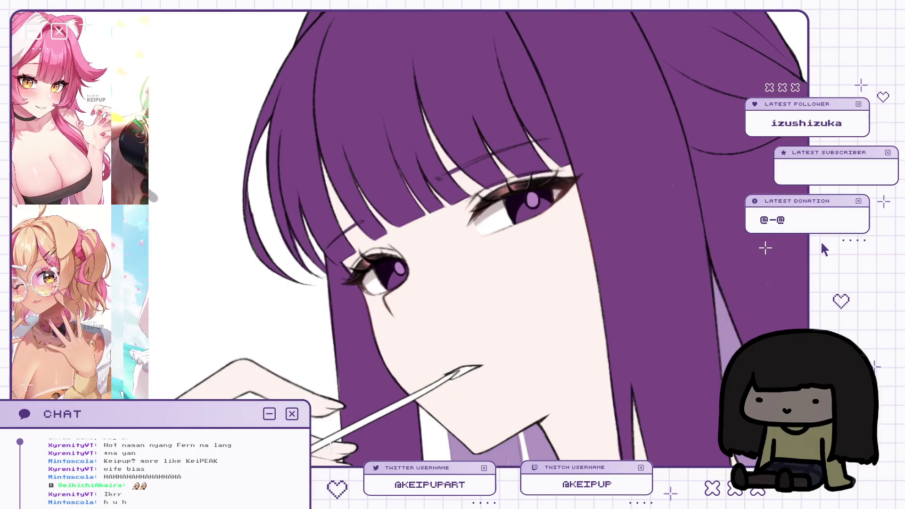
pyautogui.scroll(-1, 590, 177)
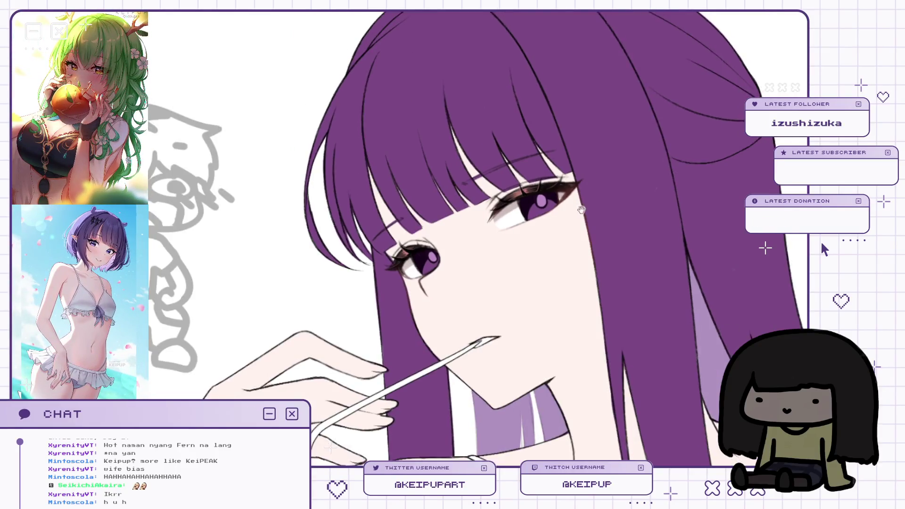
pyautogui.scroll(-1, 587, 224)
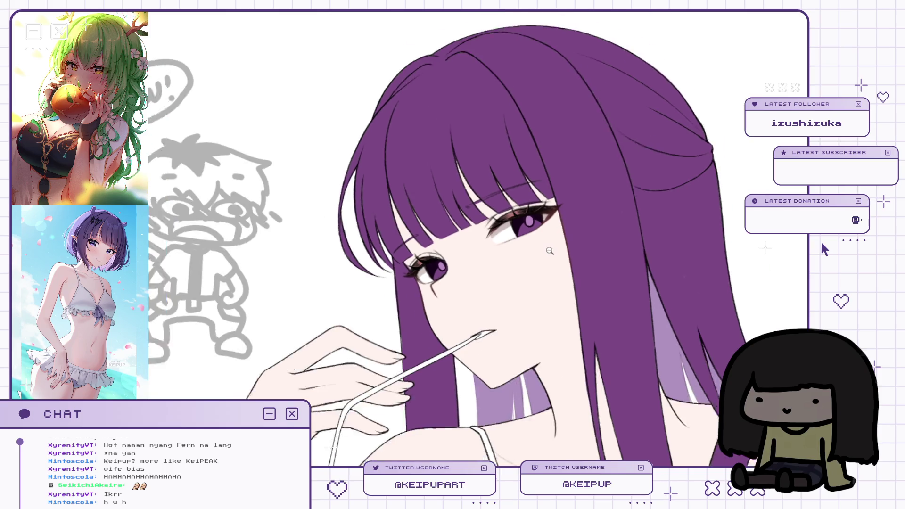
pyautogui.scroll(1, 507, 247)
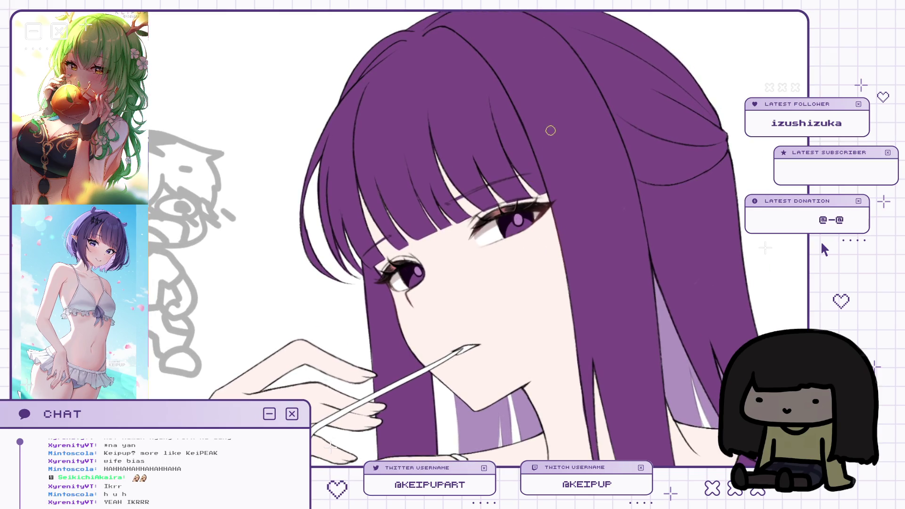
pyautogui.scroll(-1, 528, 228)
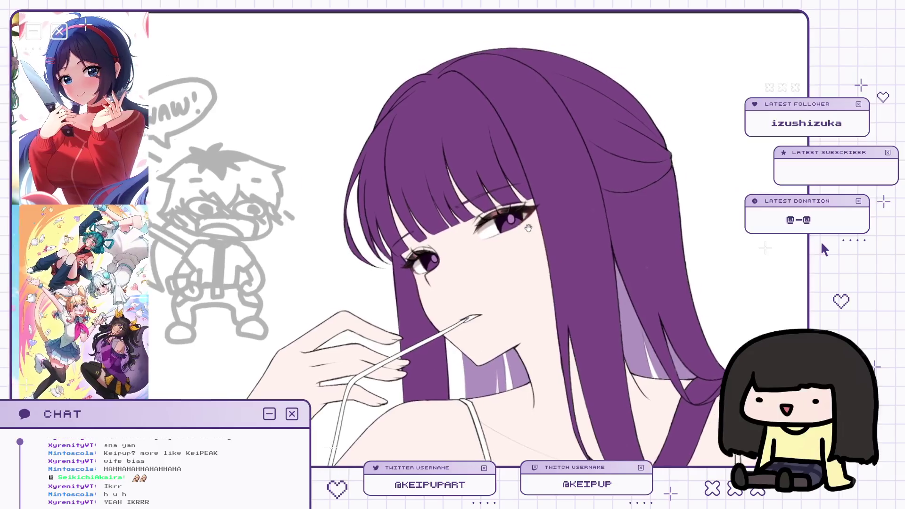
pyautogui.moveTo(528, 229); pyautogui.dragTo(521, 226)
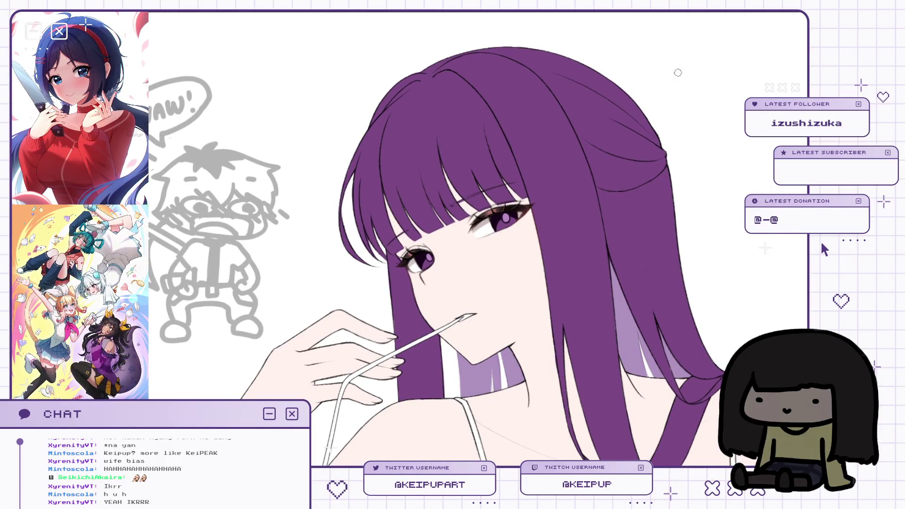
pyautogui.scroll(2, 509, 209)
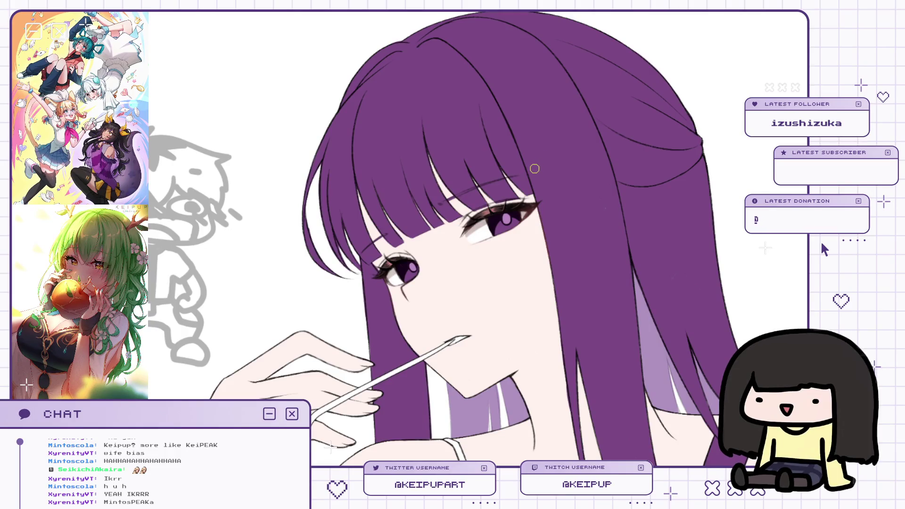
# Center and zoom the view on the girl's eyes.
pyautogui.scroll(3, 533, 175)
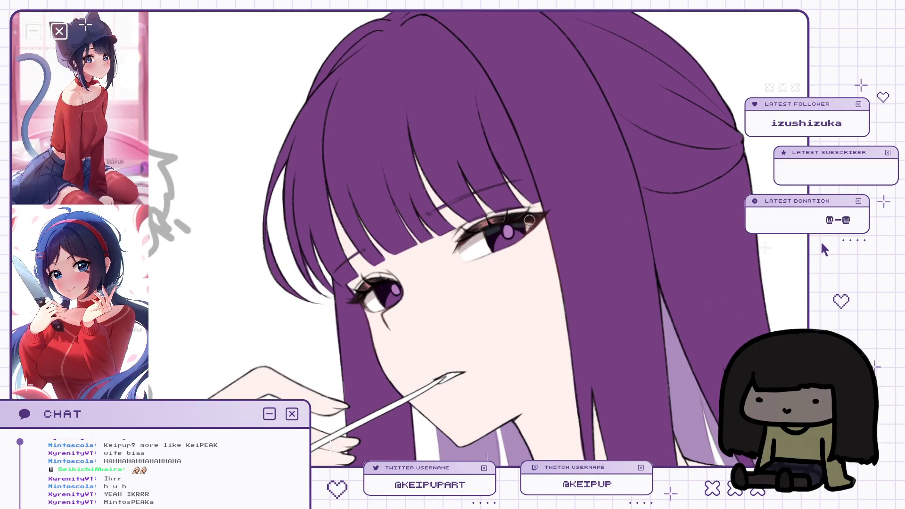
pyautogui.moveTo(529, 219); pyautogui.dragTo(506, 212)
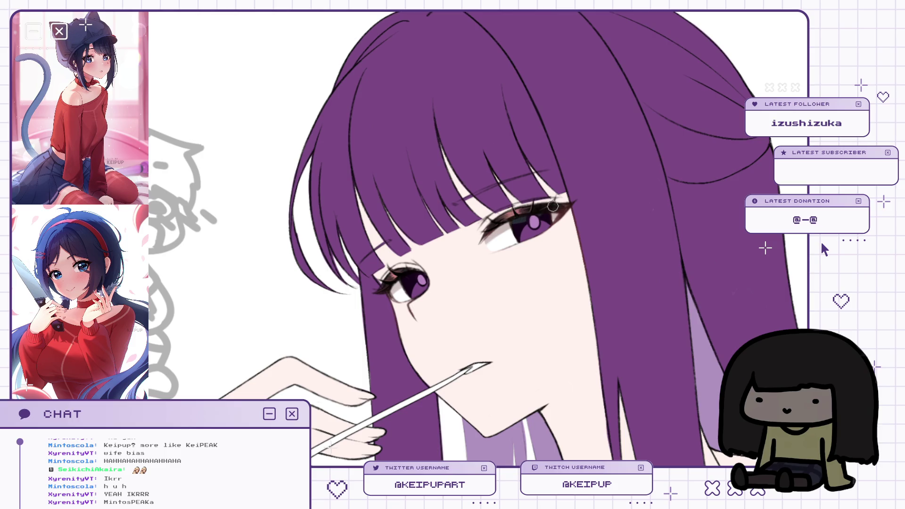
pyautogui.scroll(-3, 442, 248)
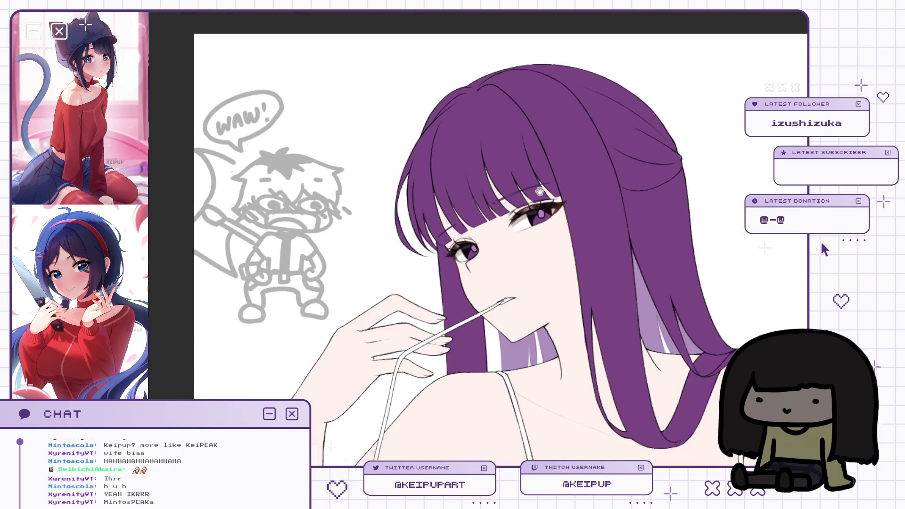
pyautogui.scroll(2, 442, 248)
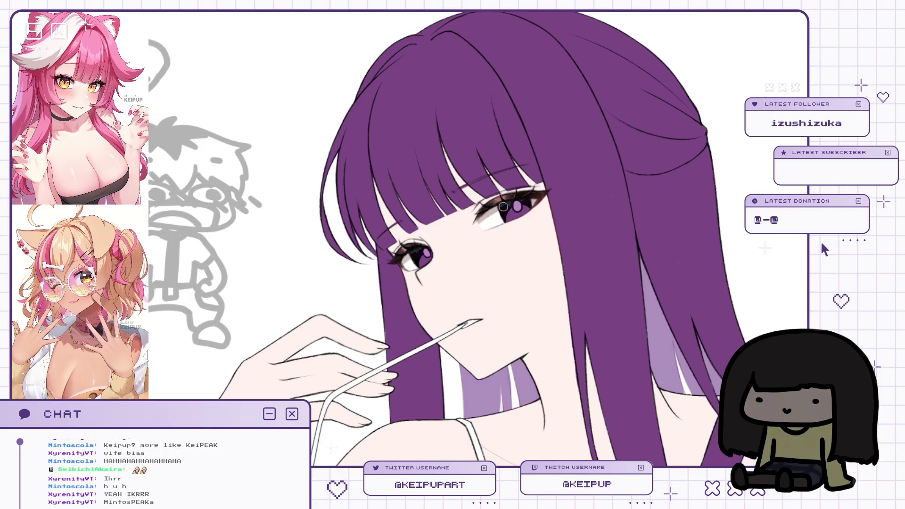
pyautogui.scroll(-2, 537, 208)
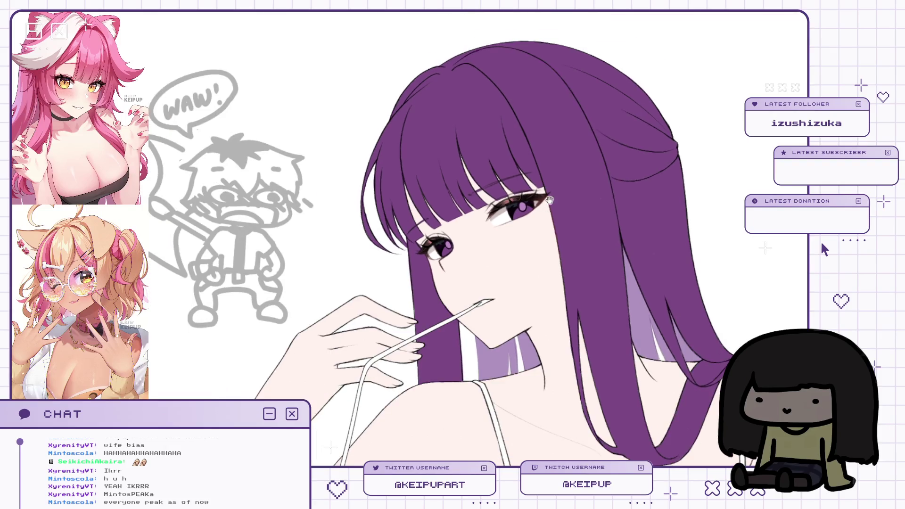
pyautogui.scroll(1, 534, 158)
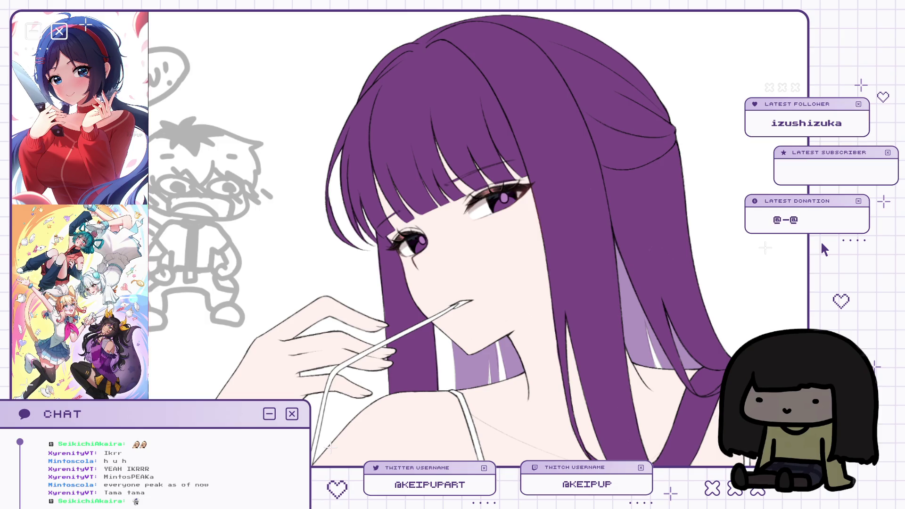
pyautogui.scroll(3, 502, 201)
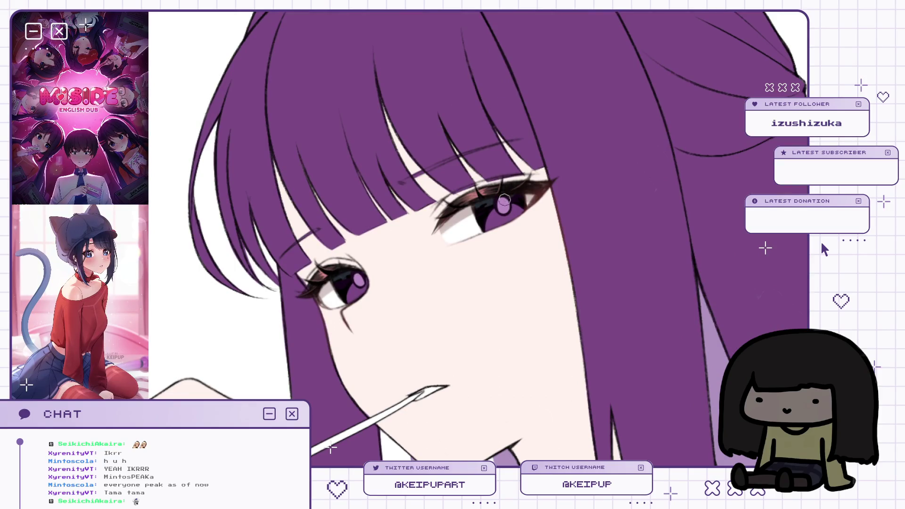
# Mirror the canvas to check the face, then flip back and reframe the face.
pyautogui.press('m')
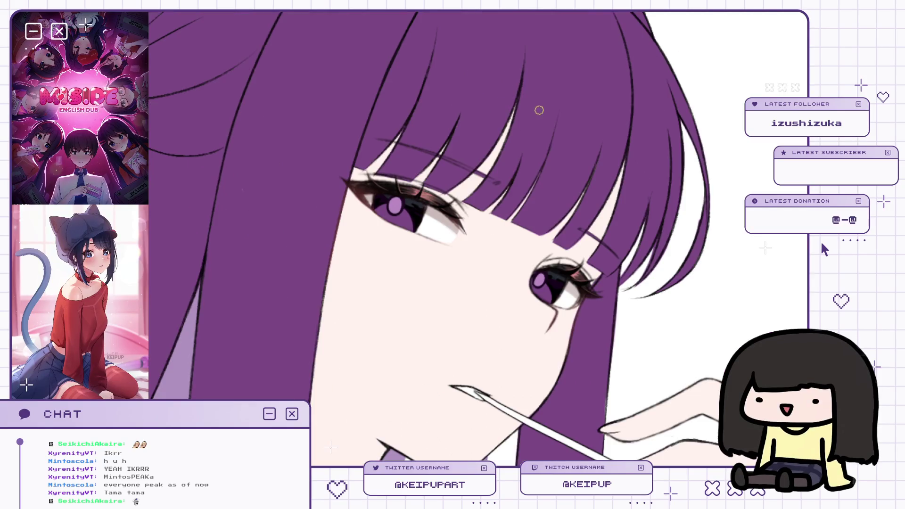
pyautogui.moveTo(552, 248); pyautogui.dragTo(560, 223)
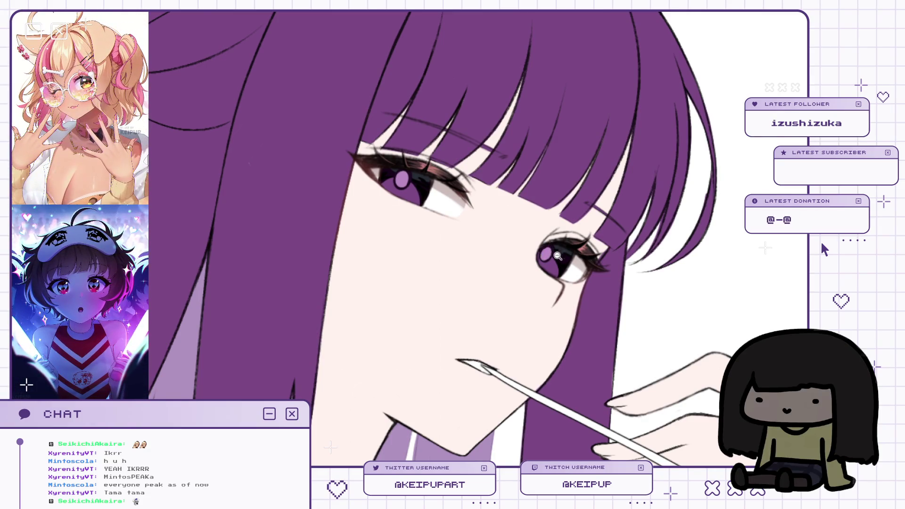
pyautogui.press('m')
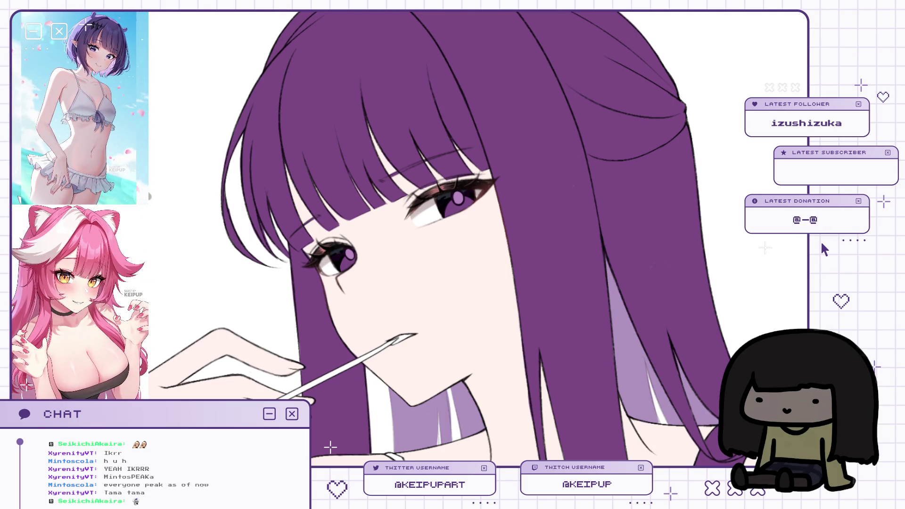
pyautogui.scroll(-5, 582, 201)
pyautogui.scroll(6, 654, 238)
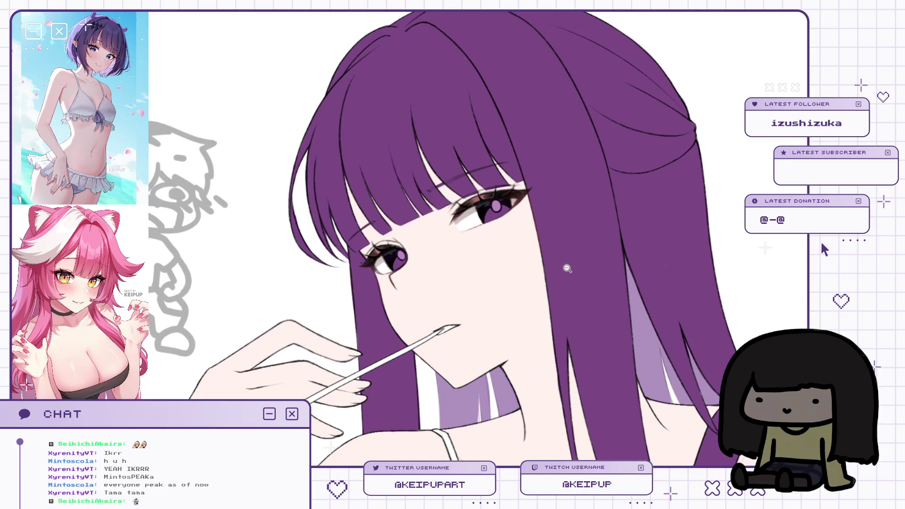
pyautogui.moveTo(644, 255); pyautogui.dragTo(628, 246)
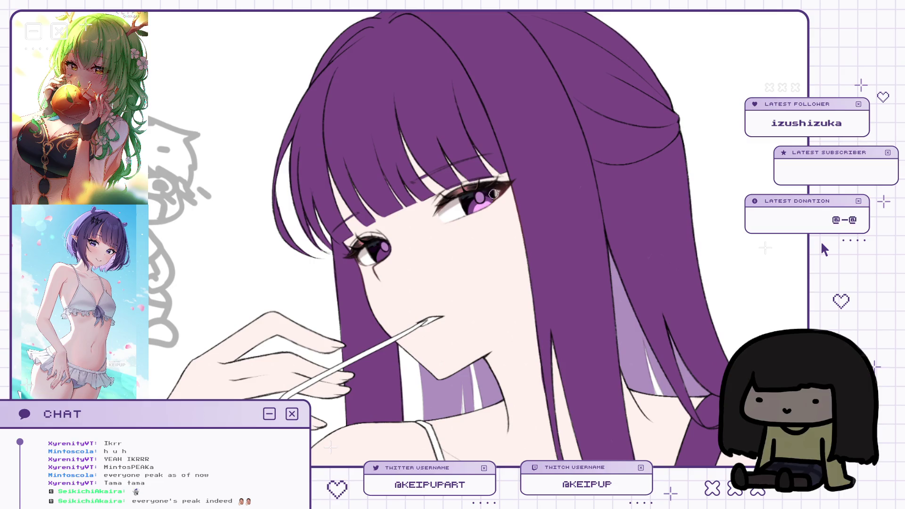
# Mirror the canvas view and back to compare the girl's two eyes.
pyautogui.press('h')
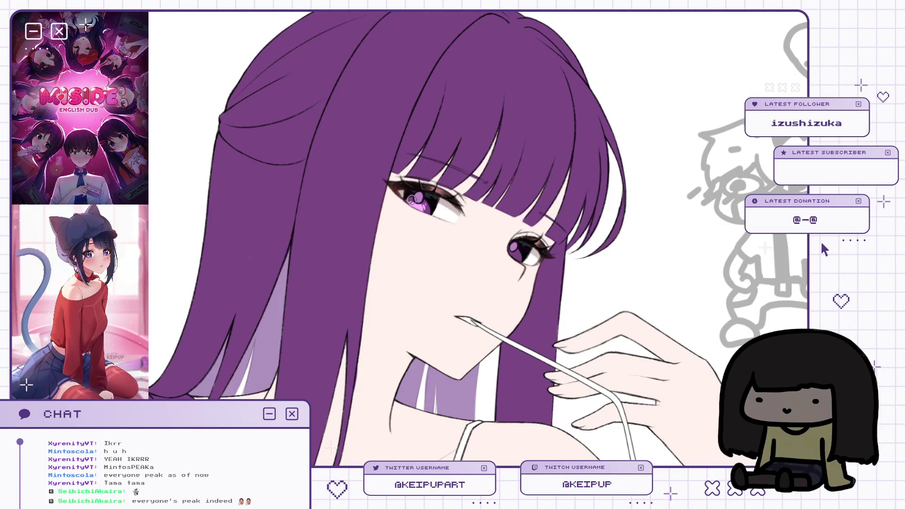
pyautogui.press('m')
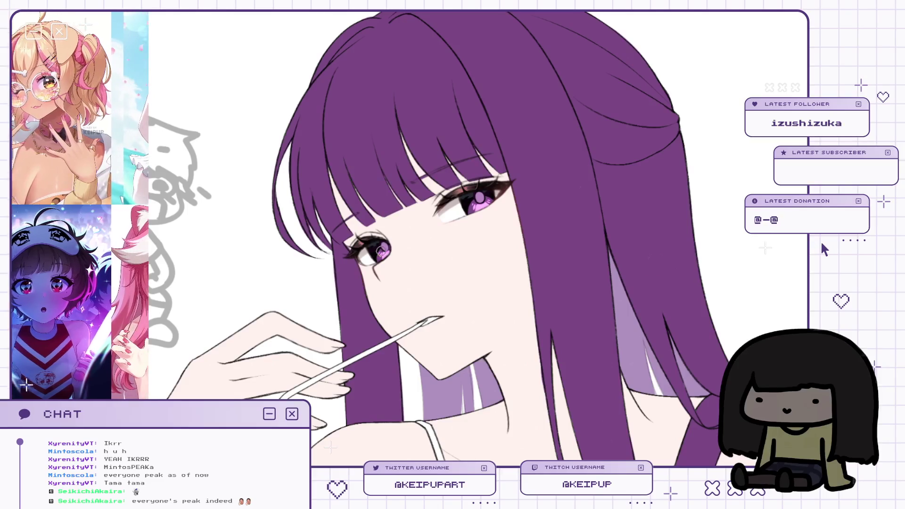
pyautogui.scroll(-2, 380, 252)
pyautogui.press('h')
pyautogui.scroll(3, 440, 185)
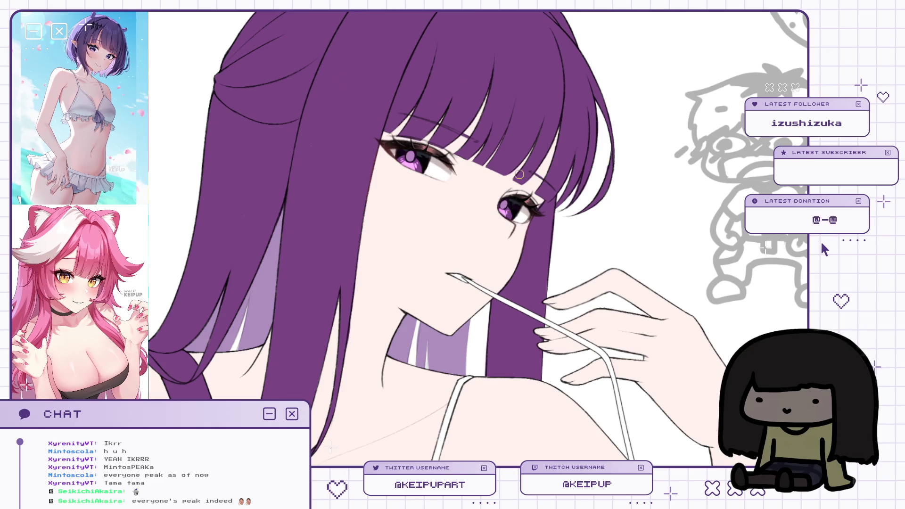
# Restore the unmirrored view and zoom in closely on the girl's right eye.
pyautogui.press('h')
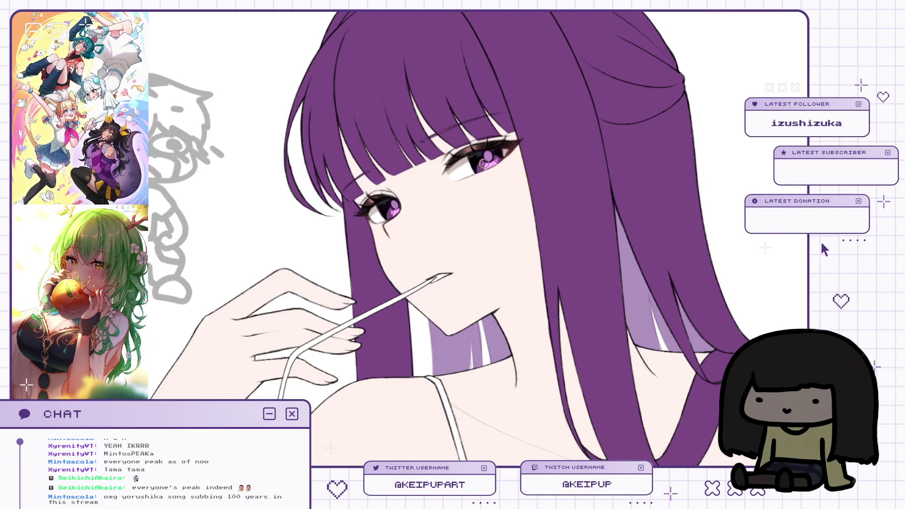
pyautogui.moveTo(487, 148); pyautogui.dragTo(494, 194)
pyautogui.moveTo(468, 155); pyautogui.dragTo(470, 146)
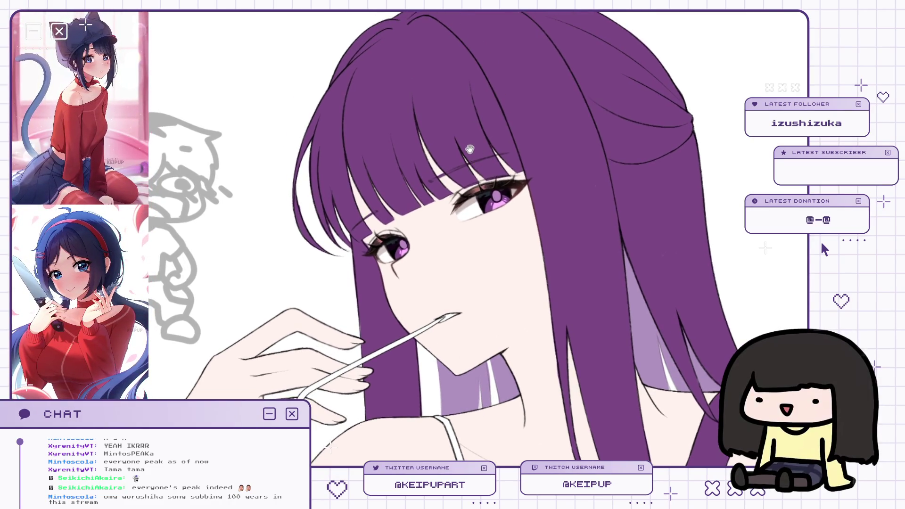
pyautogui.click(492, 184)
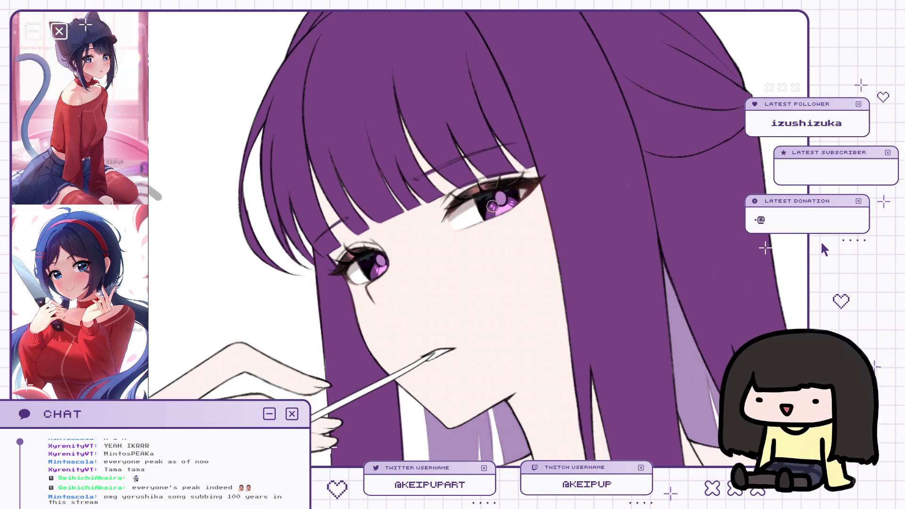
pyautogui.moveTo(514, 196); pyautogui.dragTo(507, 191)
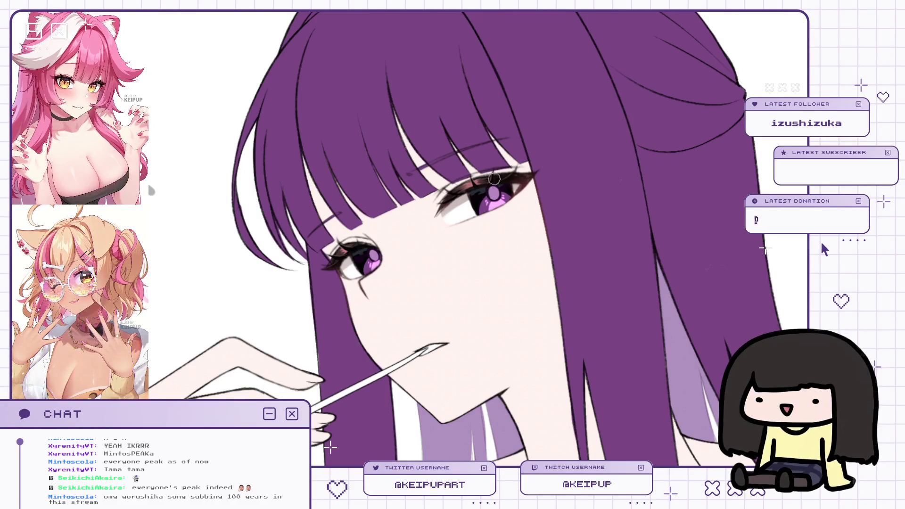
pyautogui.scroll(3, 499, 189)
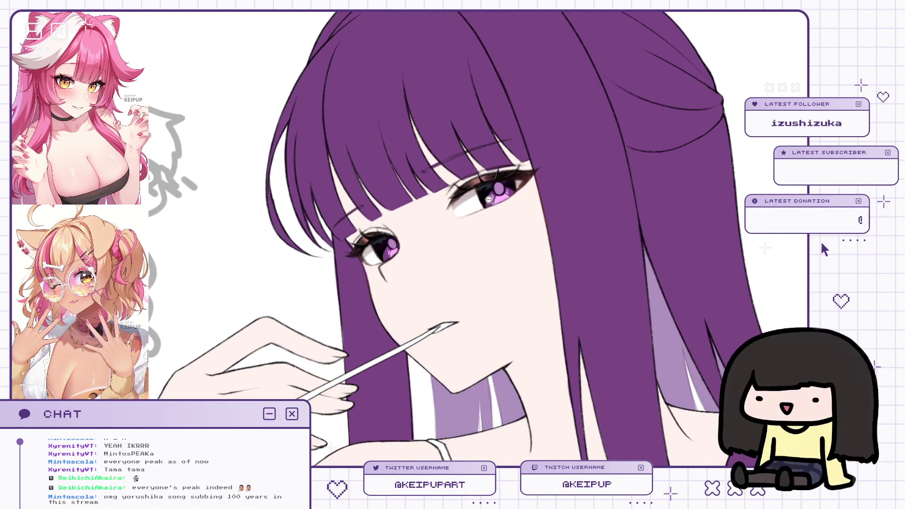
pyautogui.moveTo(491, 189); pyautogui.dragTo(490, 203)
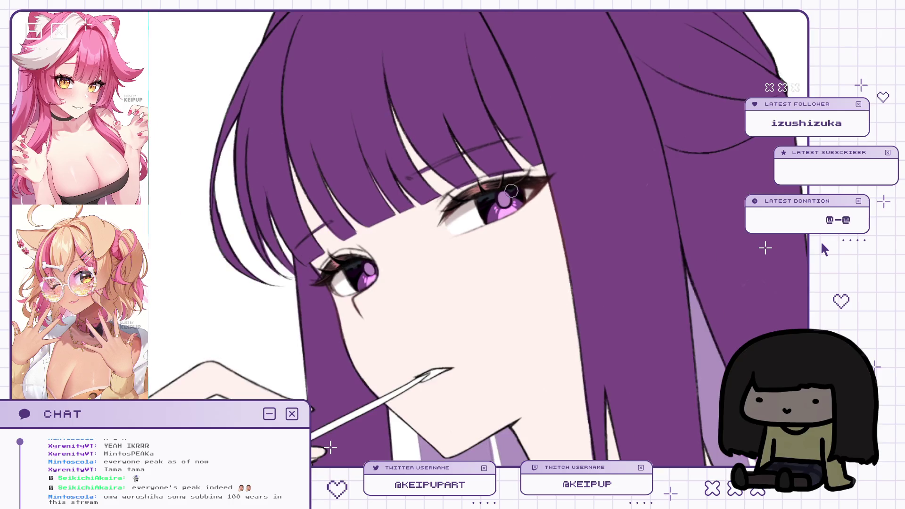
pyautogui.scroll(1, 500, 200)
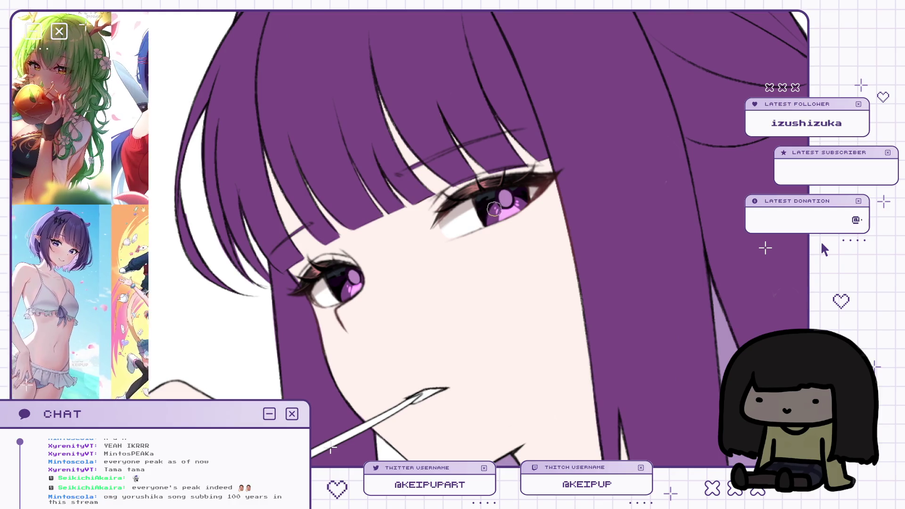
pyautogui.scroll(-5, 494, 209)
pyautogui.scroll(4, 569, 91)
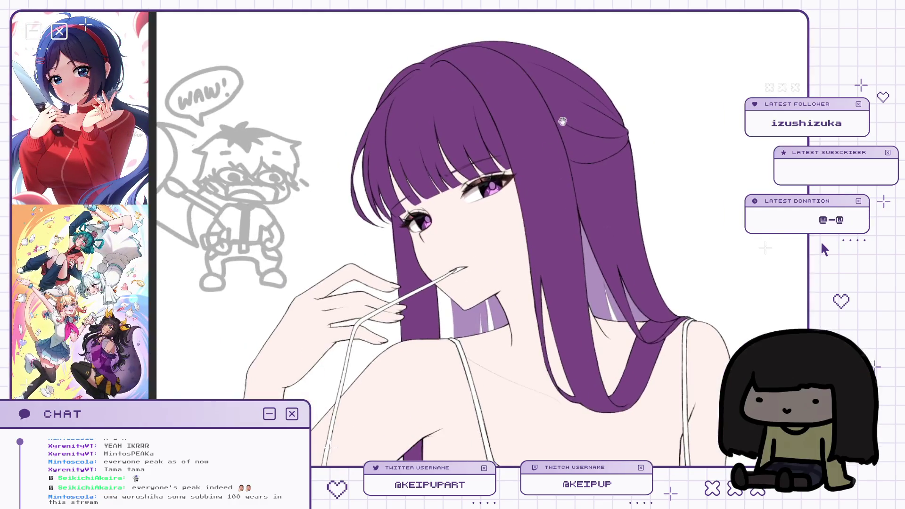
pyautogui.press('h')
pyautogui.scroll(1, 529, 197)
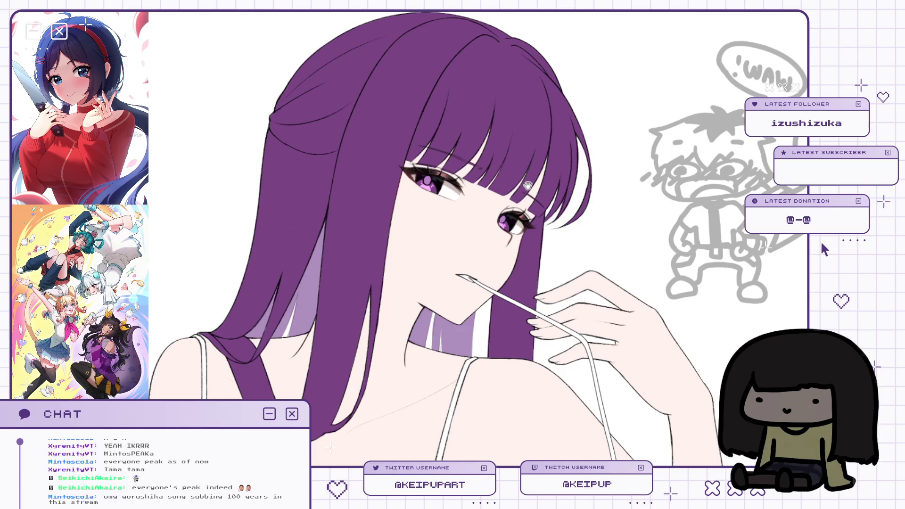
pyautogui.scroll(2, 527, 185)
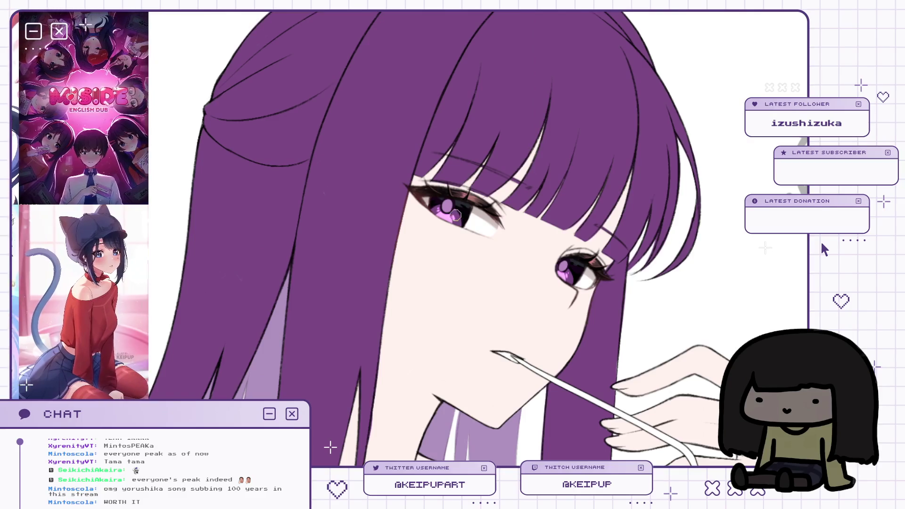
pyautogui.scroll(-3, 564, 127)
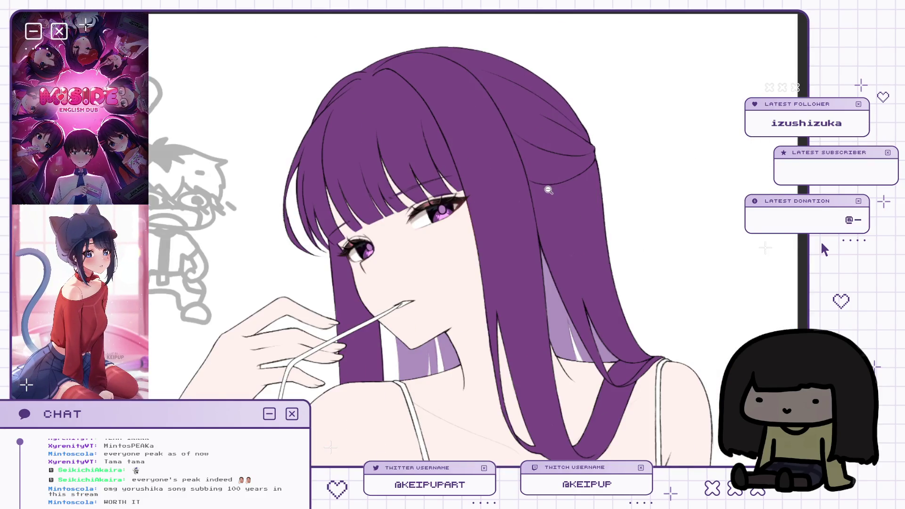
pyautogui.scroll(-1, 548, 189)
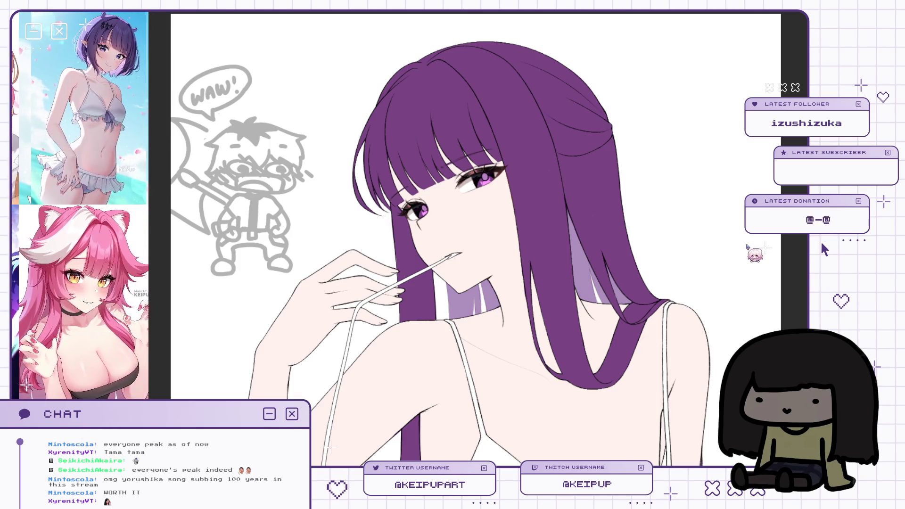
pyautogui.scroll(2, 501, 189)
pyautogui.scroll(1, 500, 190)
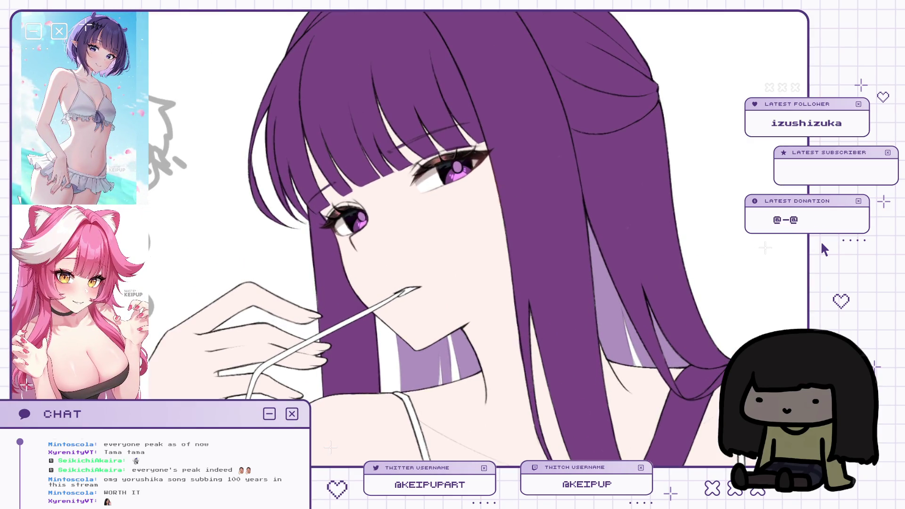
pyautogui.moveTo(439, 191); pyautogui.dragTo(439, 202)
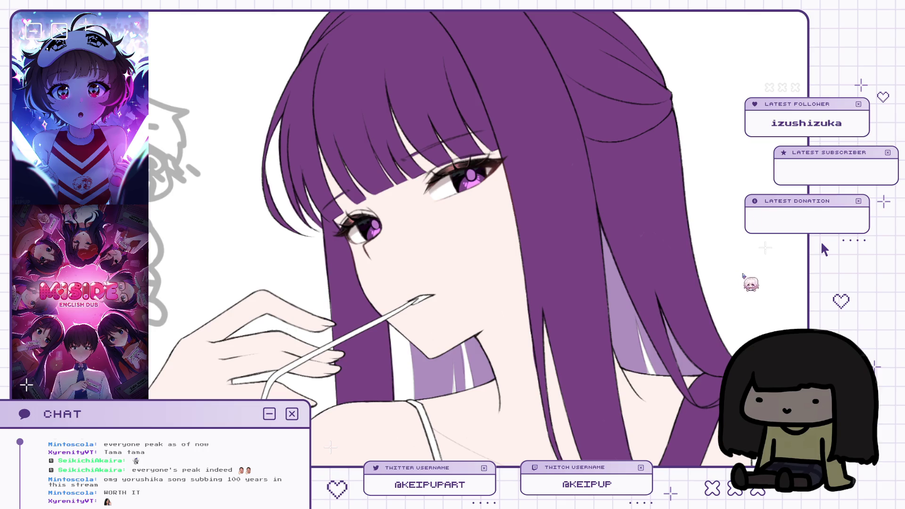
pyautogui.scroll(-2, 508, 246)
pyautogui.scroll(1, 480, 245)
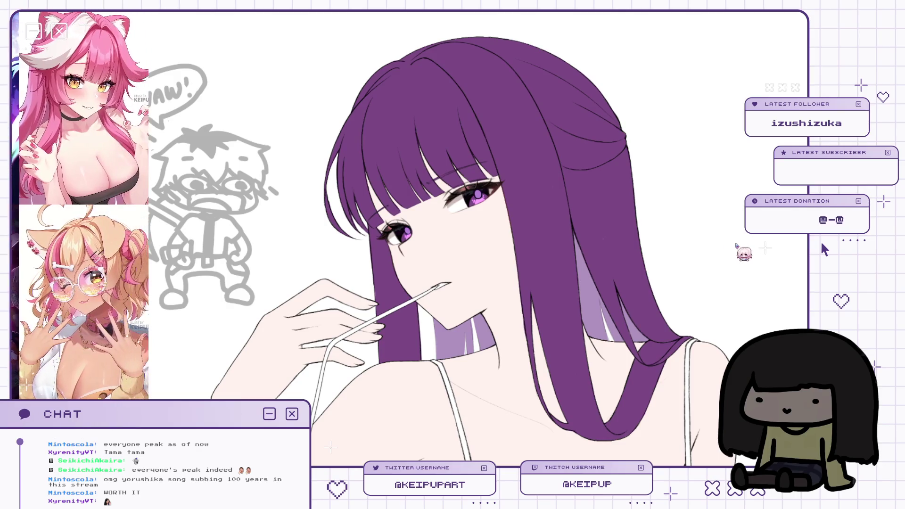
pyautogui.scroll(-1, 536, 244)
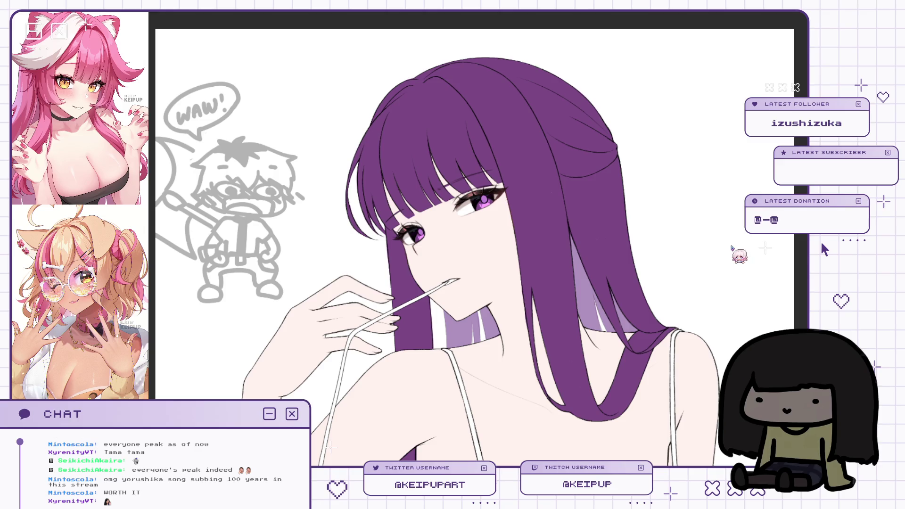
pyautogui.scroll(1, 548, 231)
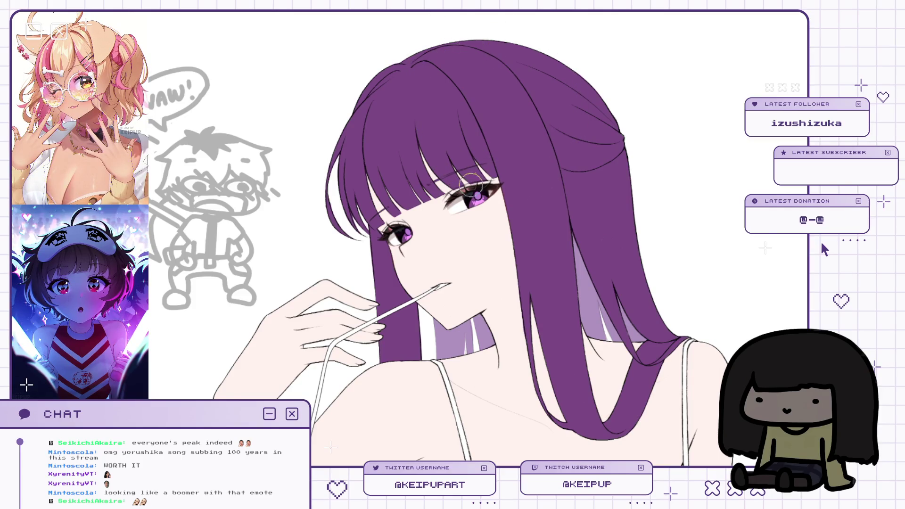
# Undo the teal tint in the left iris, enlarge the brush, and unmirror the view.
pyautogui.press('h')
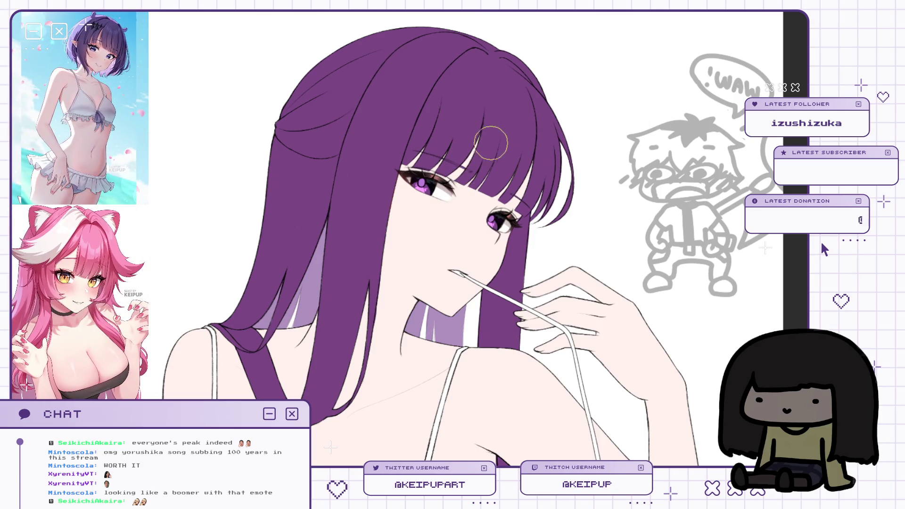
pyautogui.hotkey('ctrl', 'z')
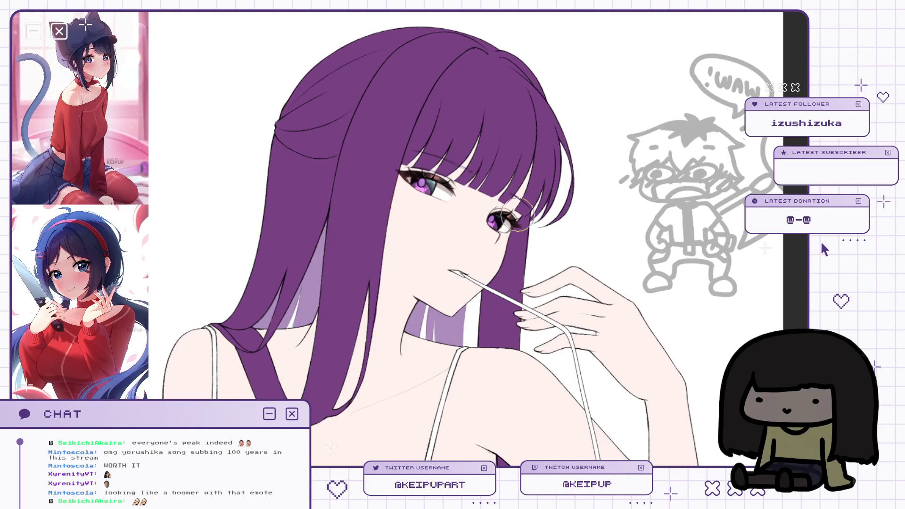
pyautogui.press(']')
pyautogui.press('h')
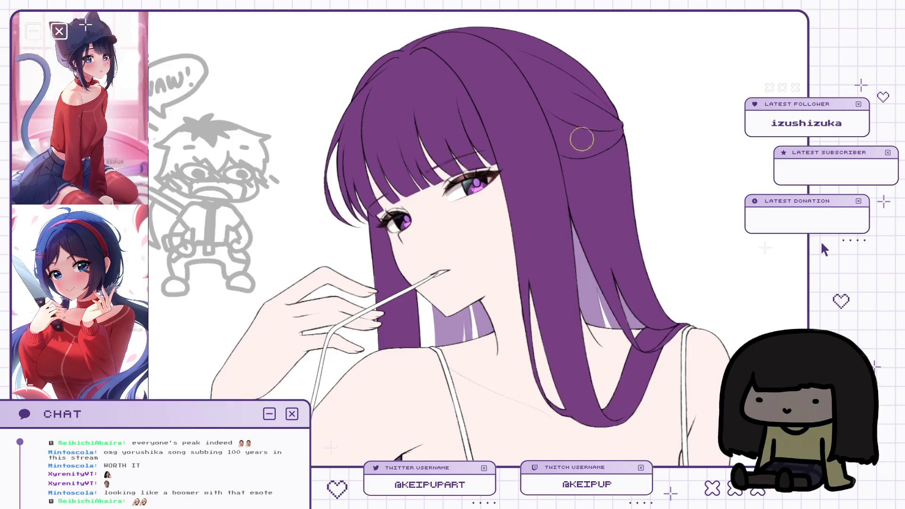
pyautogui.scroll(-5, 550, 192)
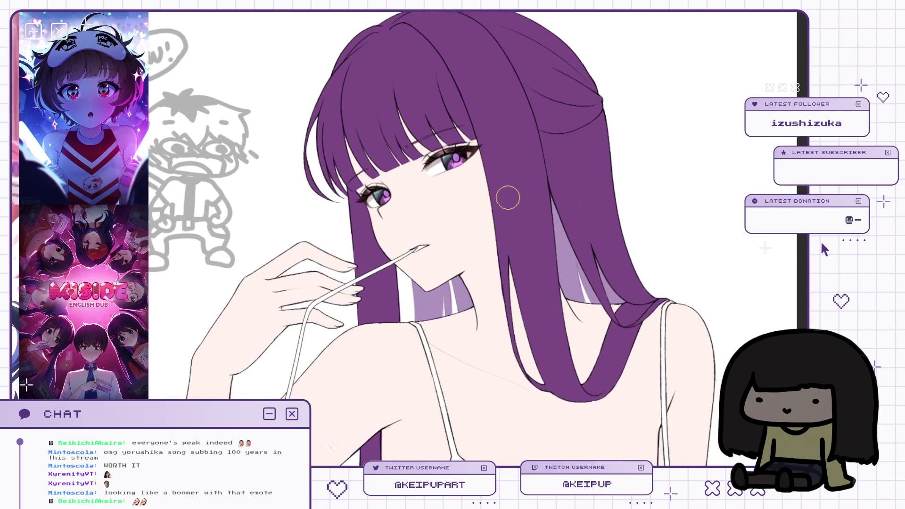
pyautogui.scroll(2, 506, 183)
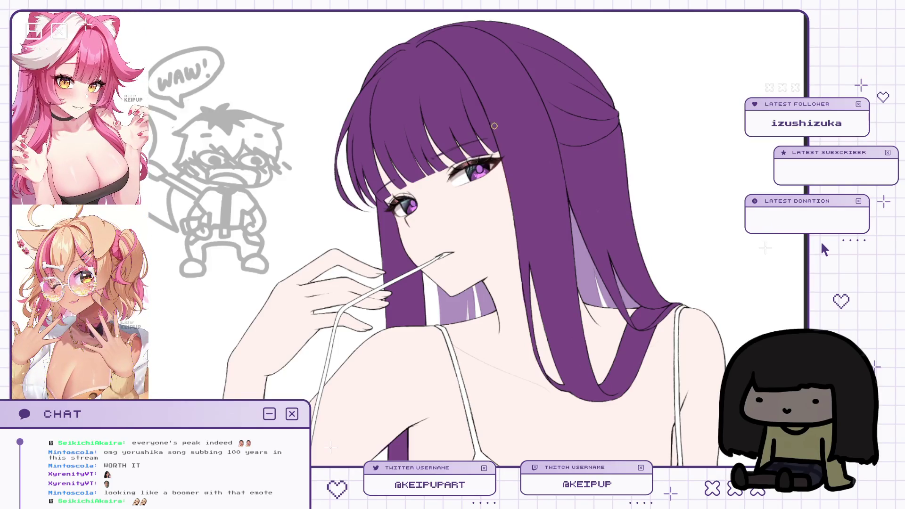
pyautogui.scroll(1, 542, 107)
pyautogui.press('h')
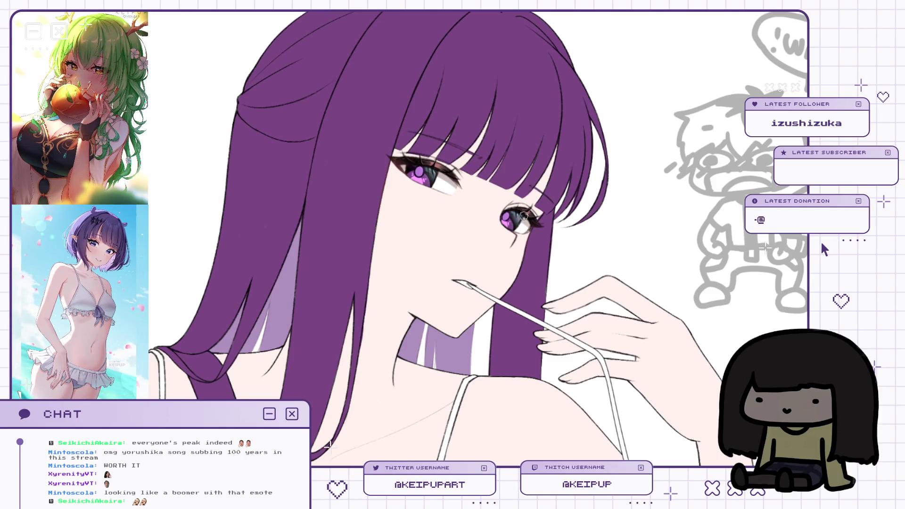
pyautogui.press('h')
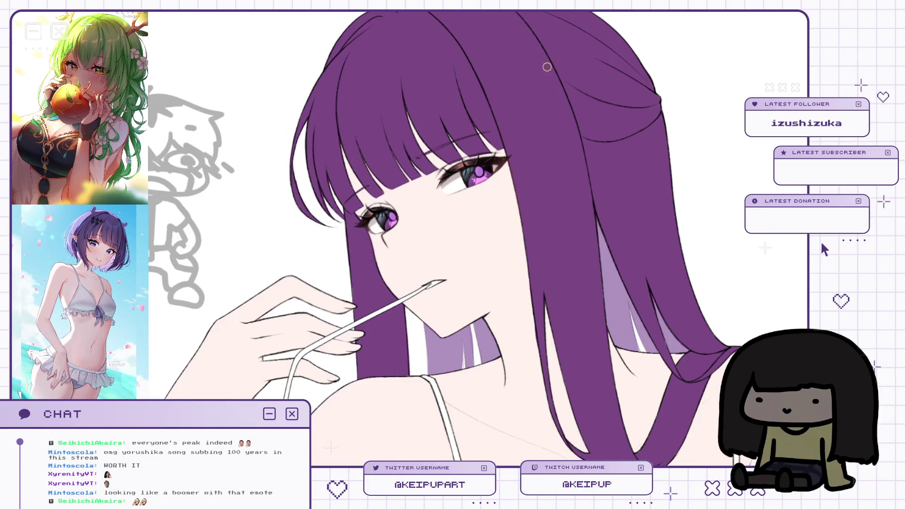
pyautogui.scroll(2, 490, 165)
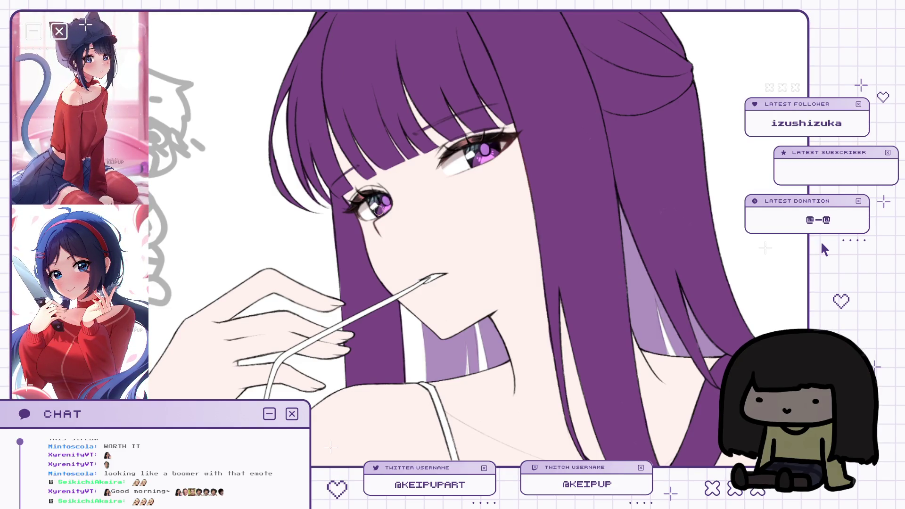
pyautogui.keyDown('alt'); pyautogui.click(477, 189); pyautogui.keyUp('alt')
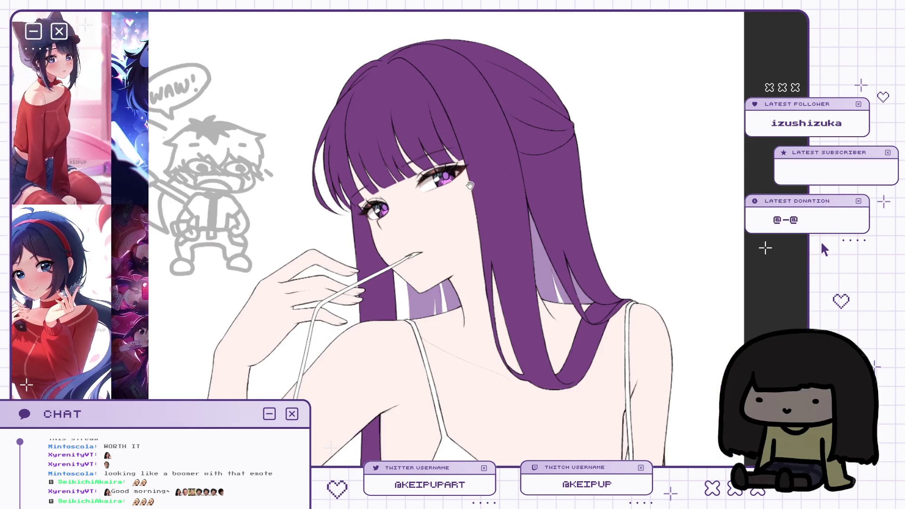
pyautogui.scroll(2, 480, 179)
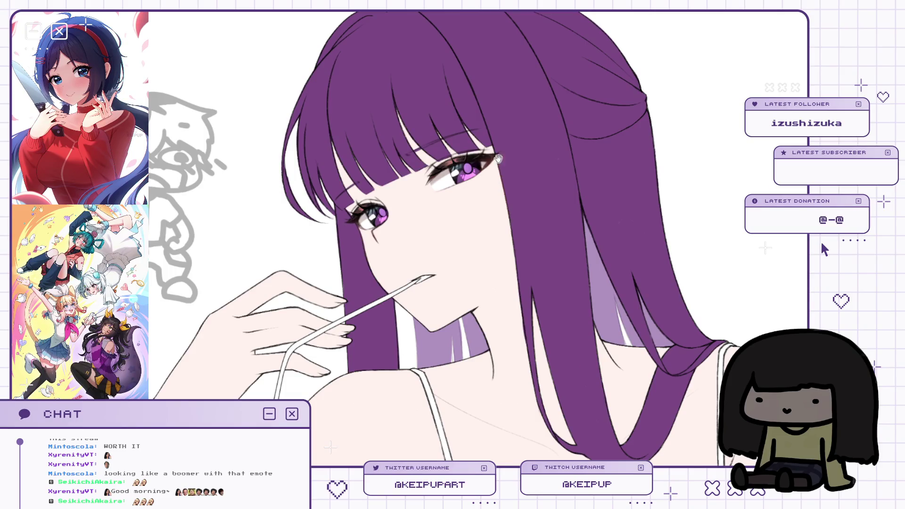
pyautogui.scroll(2, 498, 159)
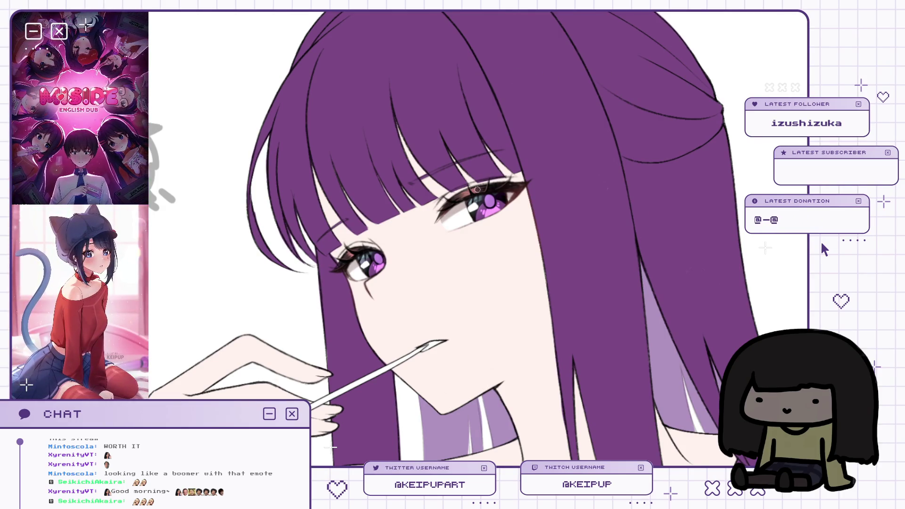
pyautogui.scroll(4, 470, 198)
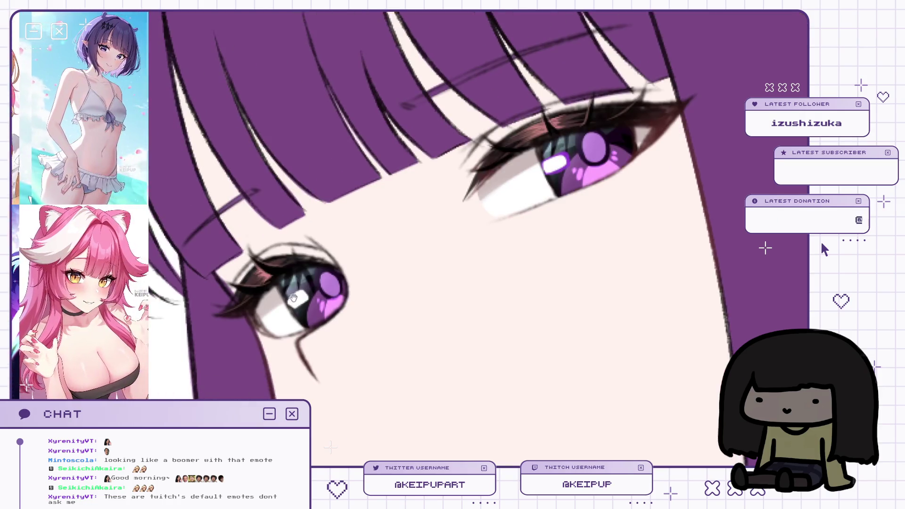
pyautogui.moveTo(229, 322); pyautogui.dragTo(288, 303)
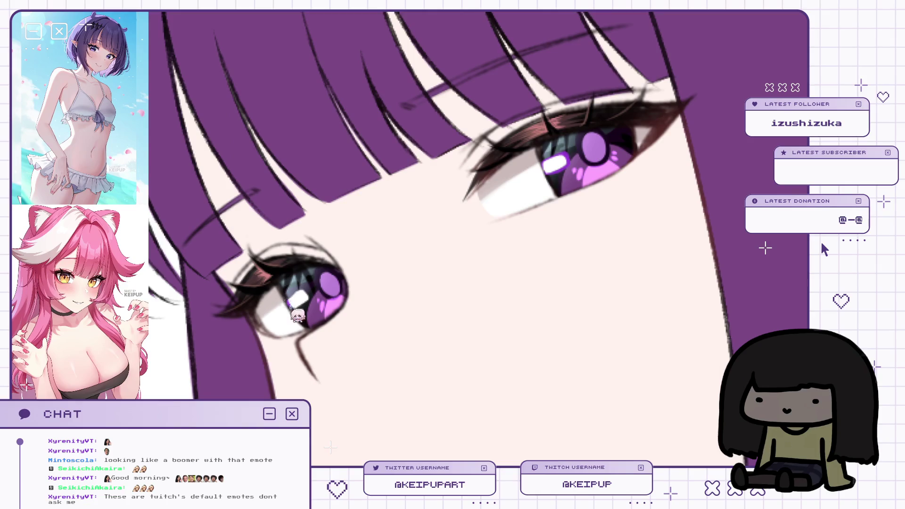
pyautogui.moveTo(323, 206); pyautogui.dragTo(352, 219)
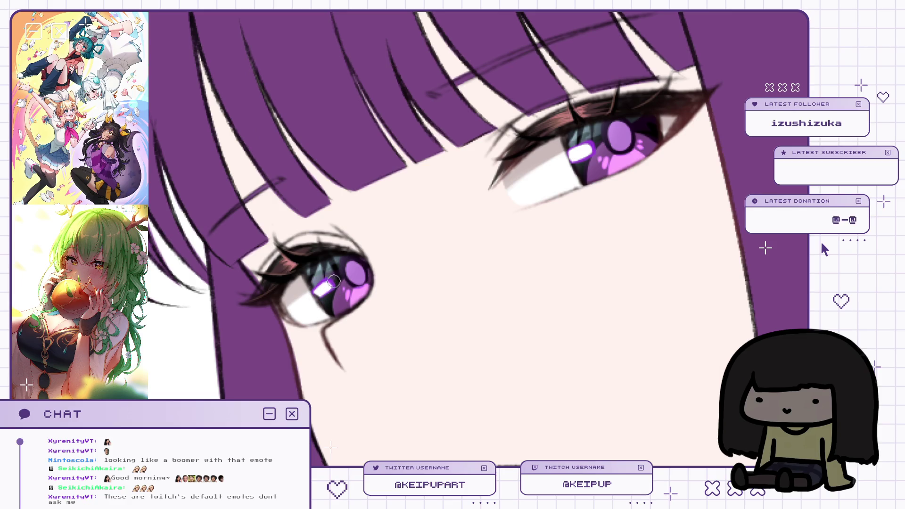
pyautogui.moveTo(442, 223)
pyautogui.mouseDown()
pyautogui.moveTo(423, 239)
pyautogui.moveTo(418, 218)
pyautogui.mouseUp()
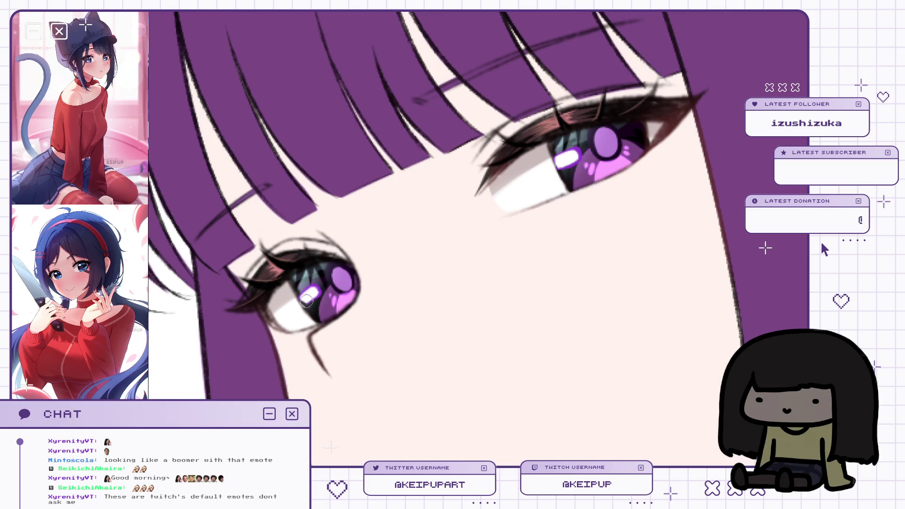
pyautogui.scroll(-4, 312, 296)
pyautogui.scroll(5, 470, 234)
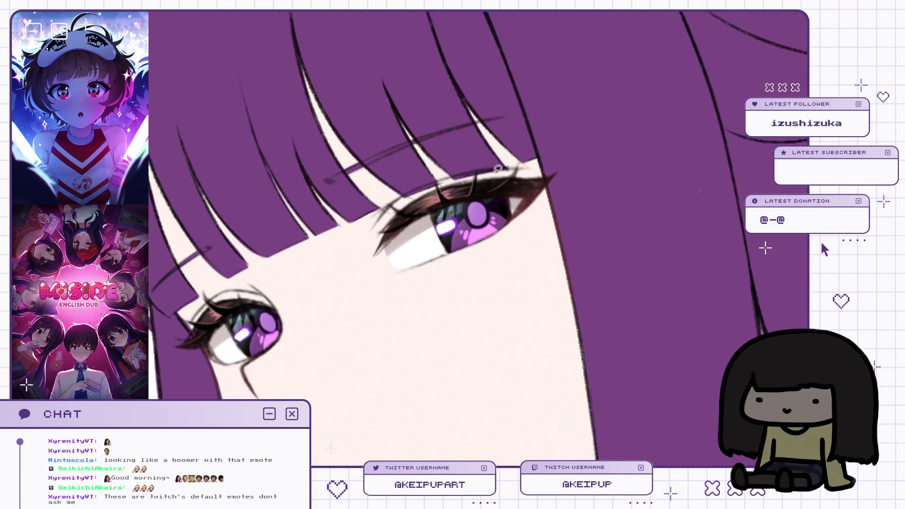
pyautogui.moveTo(429, 215); pyautogui.dragTo(430, 241)
pyautogui.hotkey('ctrl', 't')
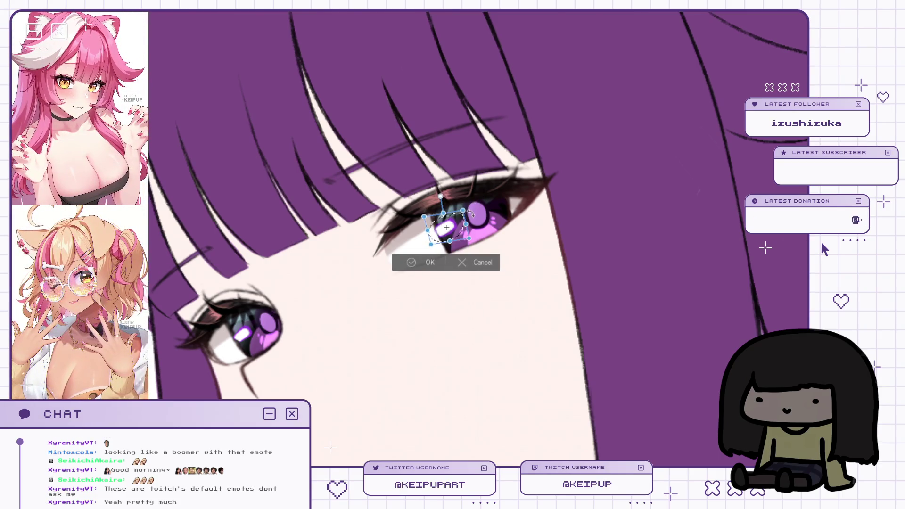
# Commit the reshaped upper-eye highlight, transform it once more, and zoom to review.
pyautogui.click(424, 278)
pyautogui.hotkey('ctrl', 't')
pyautogui.press('Return')
pyautogui.scroll(-5, 484, 210)
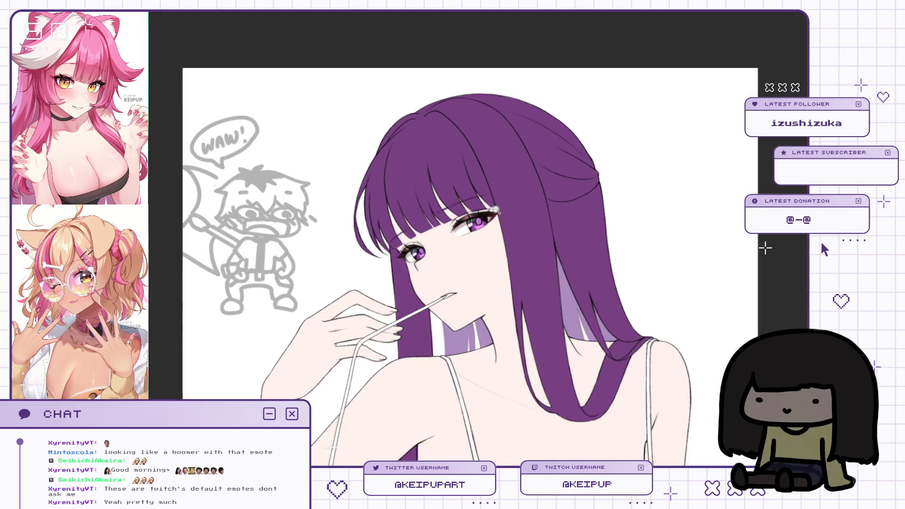
pyautogui.scroll(2, 471, 221)
pyautogui.scroll(2, 465, 234)
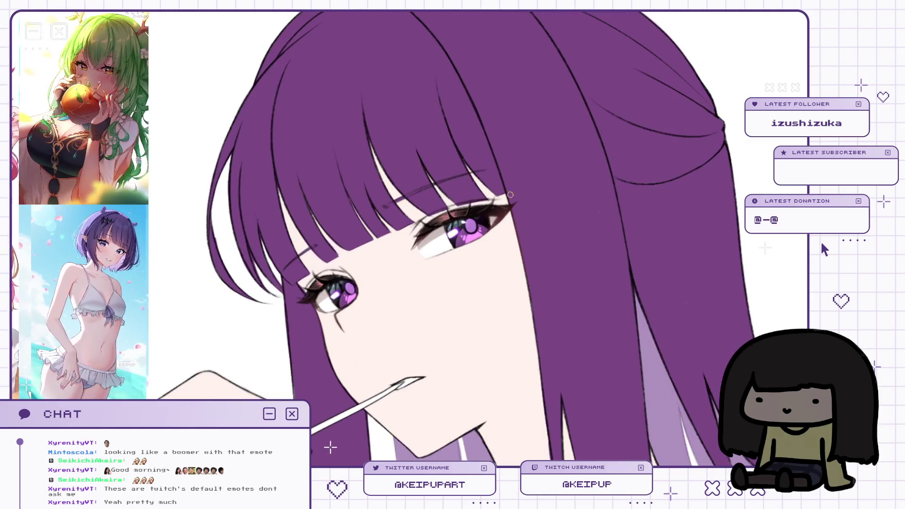
pyautogui.scroll(2, 472, 204)
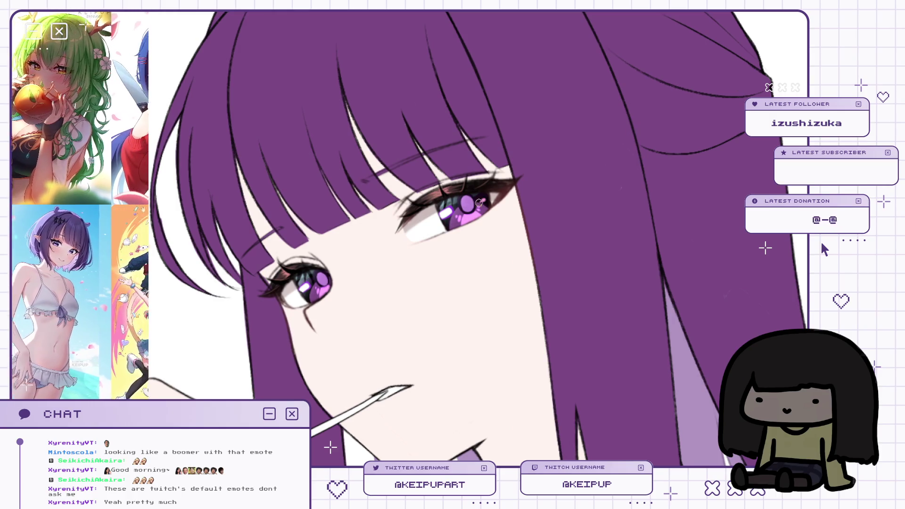
pyautogui.scroll(-1, 488, 207)
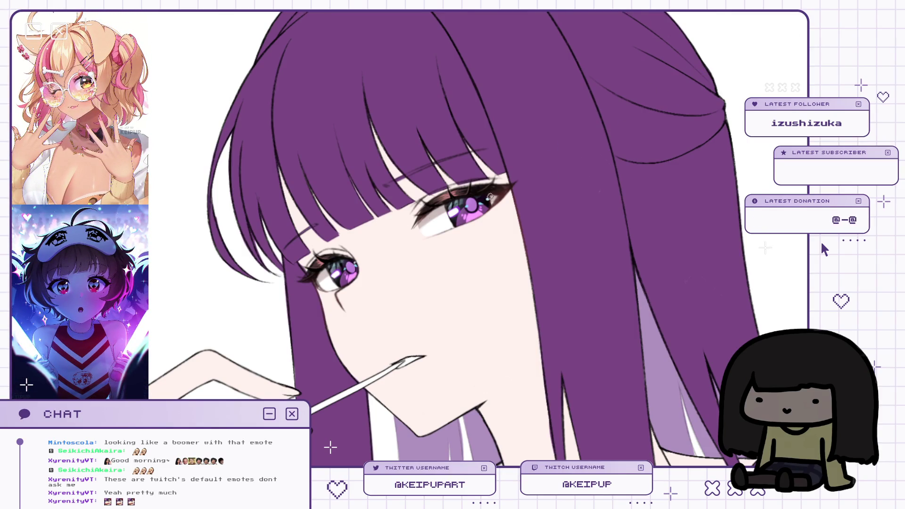
pyautogui.scroll(4, 491, 193)
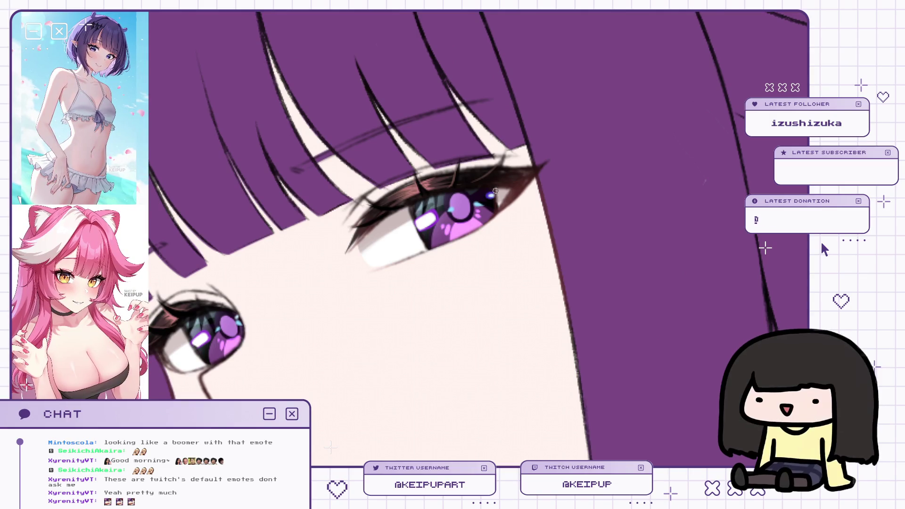
pyautogui.scroll(-3, 511, 148)
pyautogui.scroll(5, 441, 215)
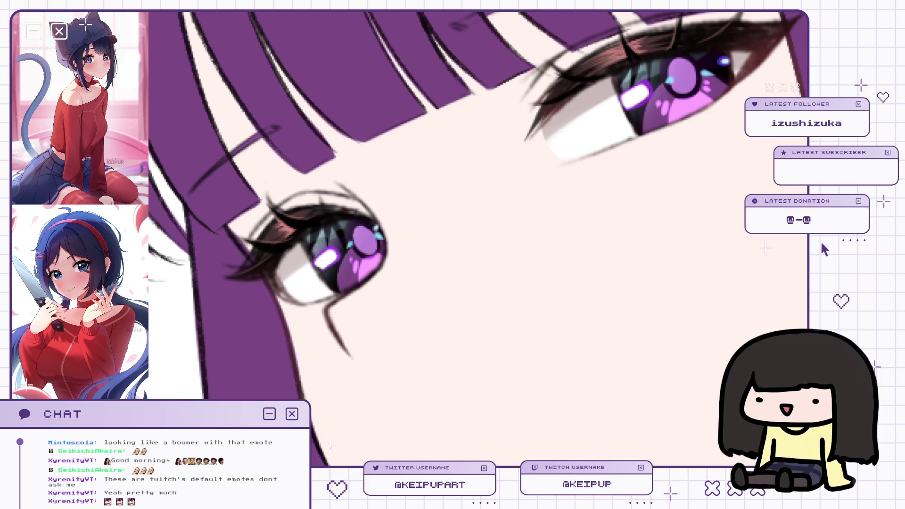
pyautogui.moveTo(703, 83); pyautogui.dragTo(676, 110)
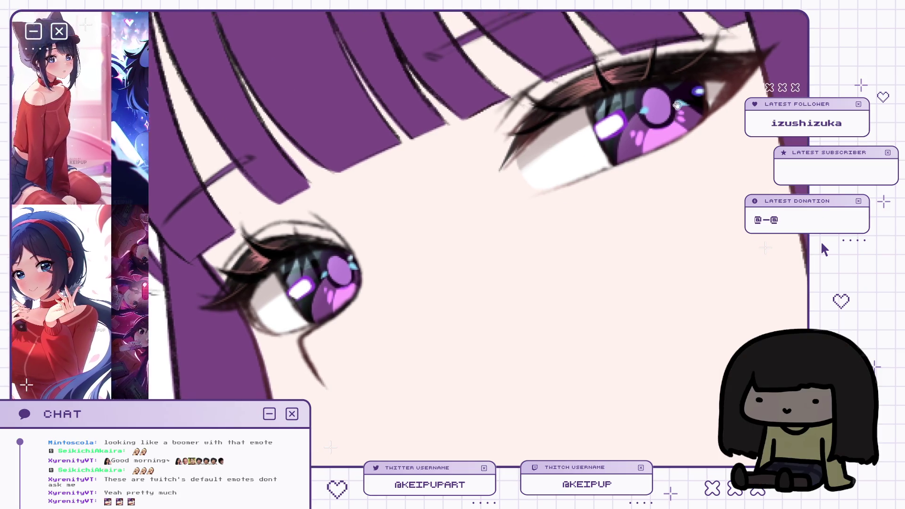
pyautogui.moveTo(456, 204); pyautogui.dragTo(466, 185)
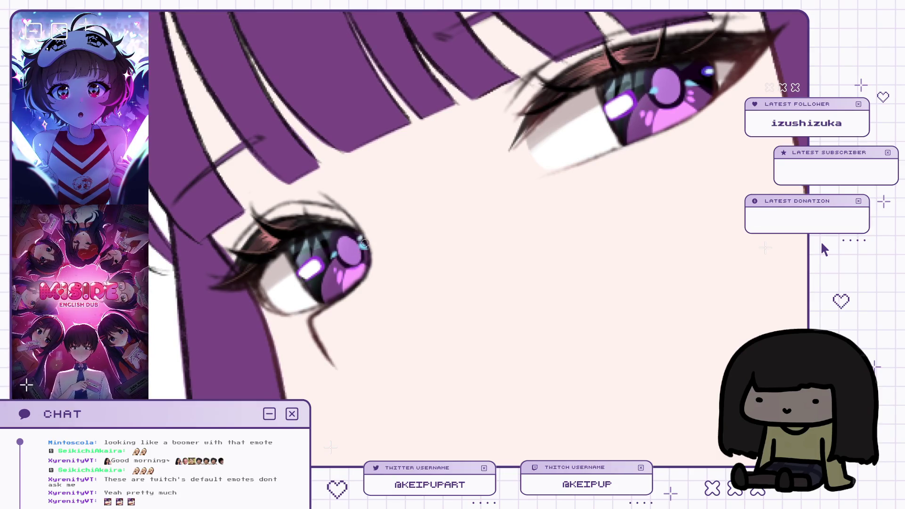
pyautogui.moveTo(535, 138); pyautogui.dragTo(518, 154)
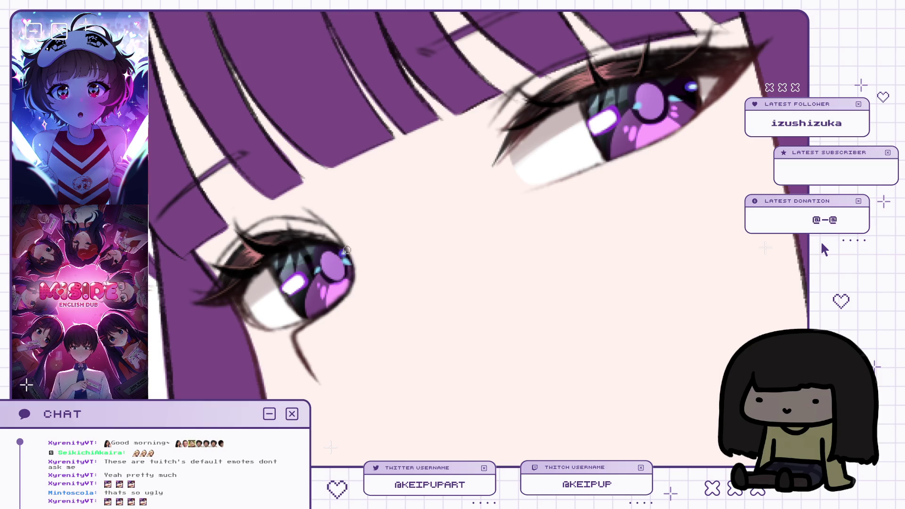
pyautogui.scroll(-2, 469, 188)
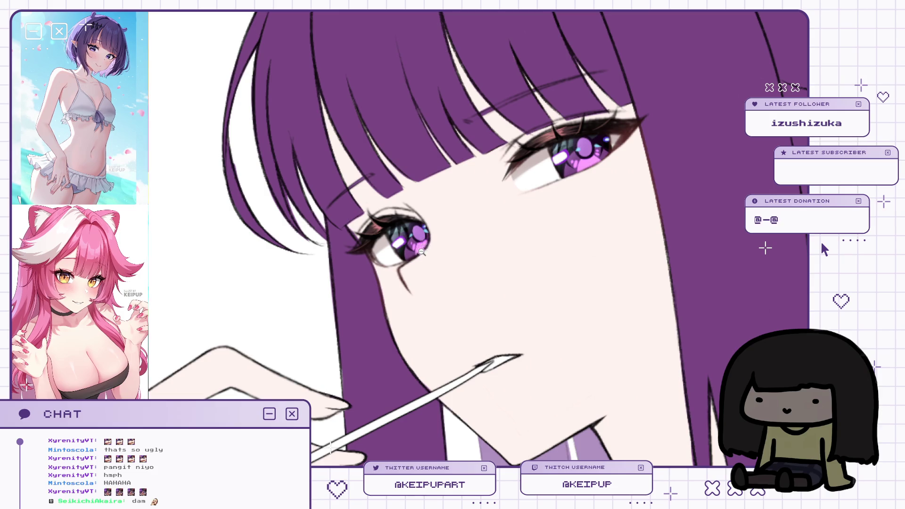
pyautogui.click(421, 252)
pyautogui.click(545, 161)
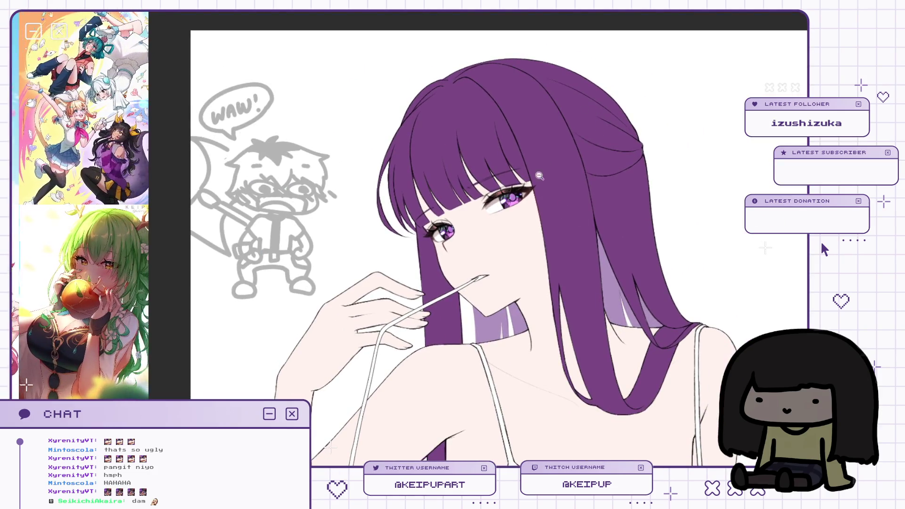
pyautogui.scroll(1, 545, 161)
pyautogui.scroll(-2, 567, 200)
pyautogui.press('h')
pyautogui.press('h')
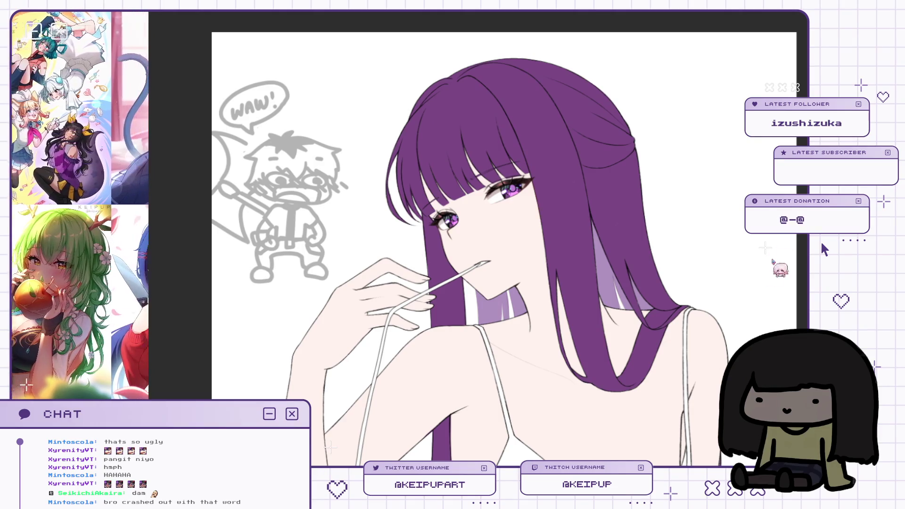
pyautogui.scroll(3, 453, 196)
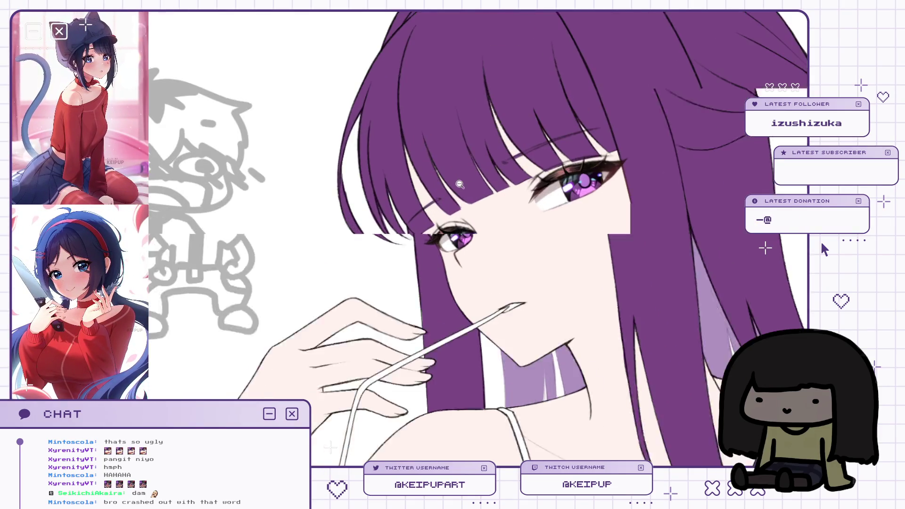
pyautogui.moveTo(453, 196); pyautogui.dragTo(450, 194)
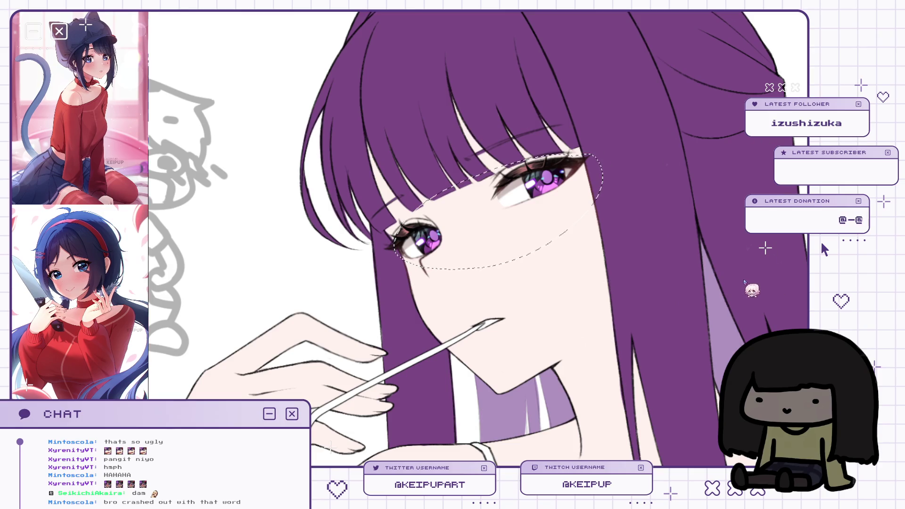
pyautogui.scroll(-2, 440, 269)
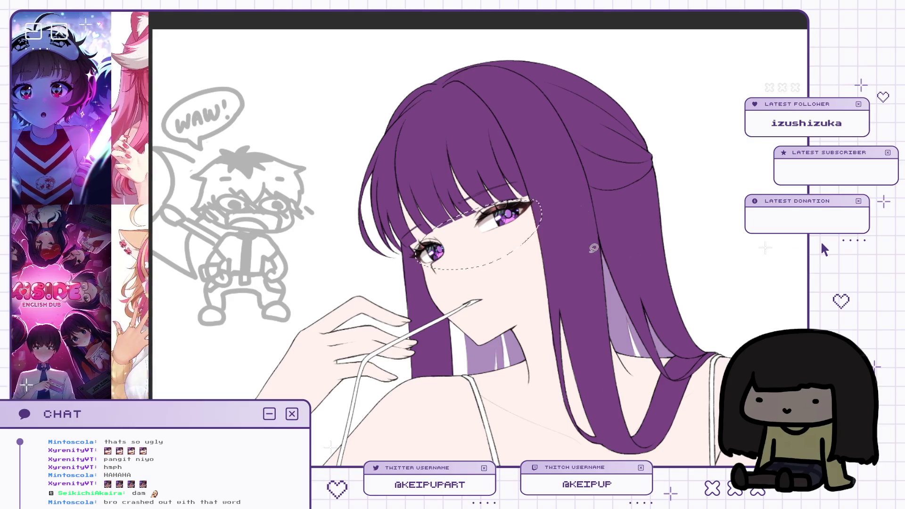
pyautogui.press('h')
pyautogui.press('h')
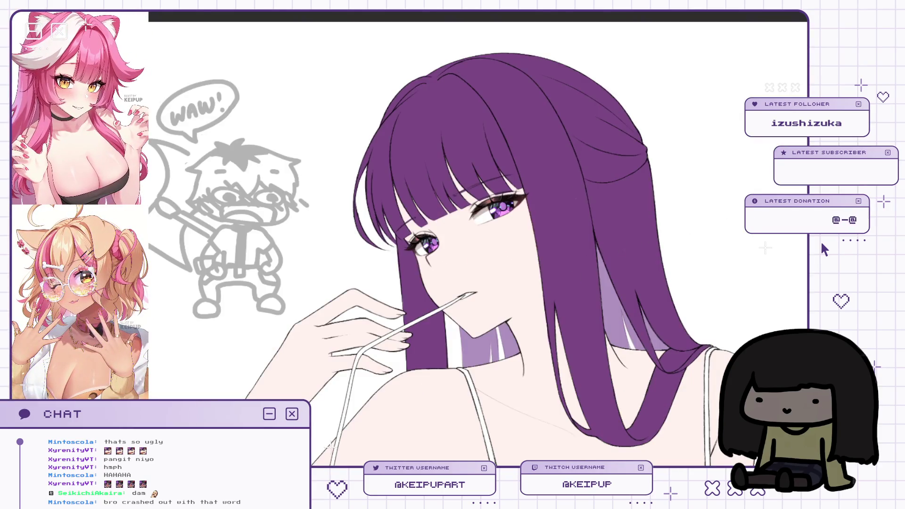
pyautogui.scroll(2, 560, 233)
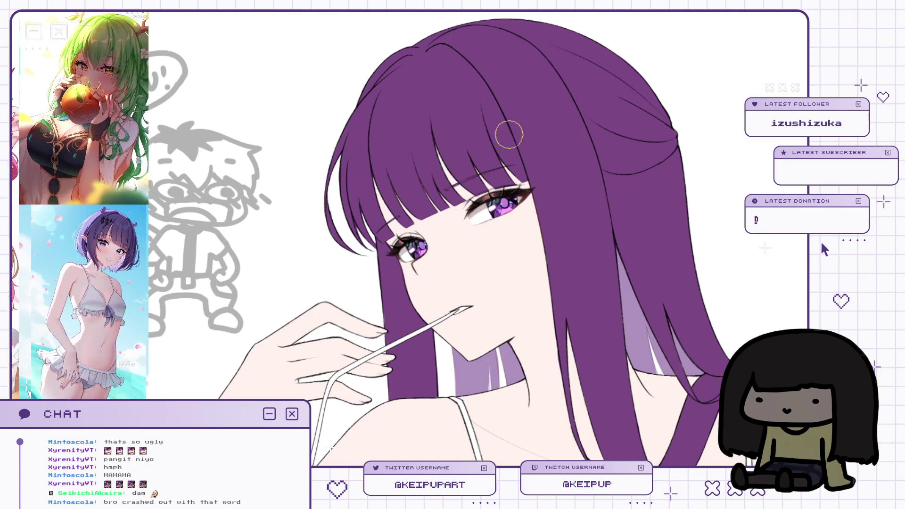
# Stroke a soft red touch at the eye's outer corner, then pan the view up and left.
pyautogui.moveTo(533, 191); pyautogui.dragTo(532, 209)
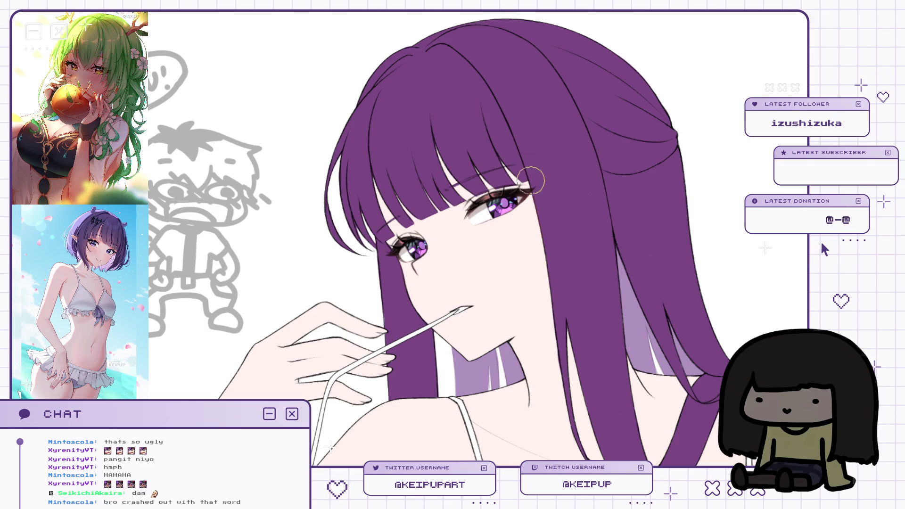
pyautogui.moveTo(538, 83); pyautogui.dragTo(529, 84)
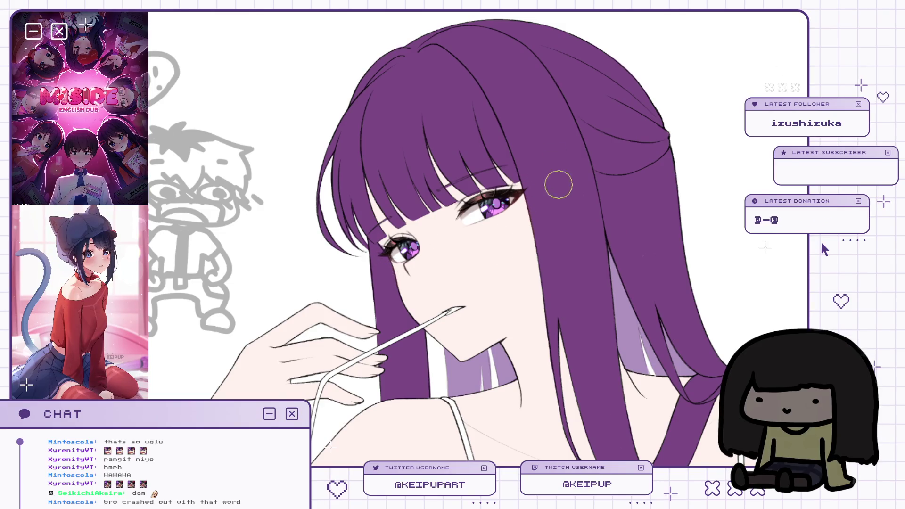
pyautogui.moveTo(539, 206); pyautogui.dragTo(533, 201)
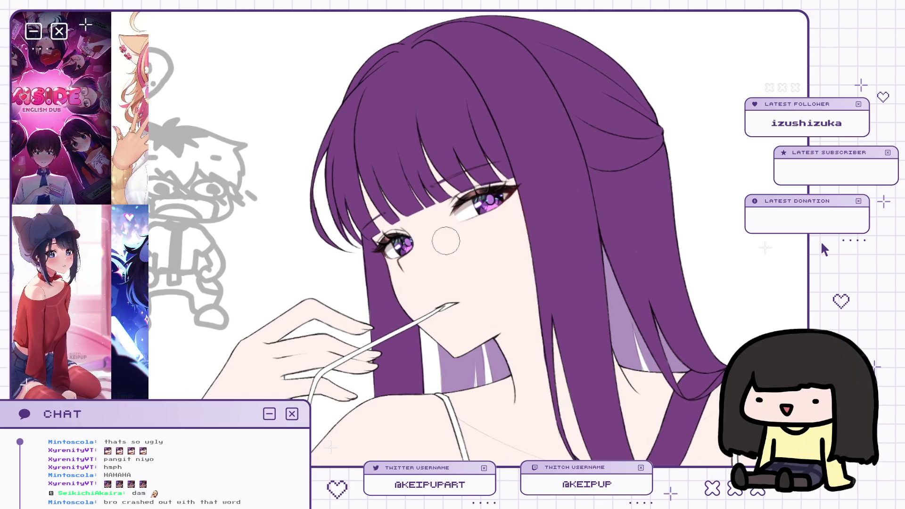
pyautogui.moveTo(419, 257); pyautogui.dragTo(407, 233)
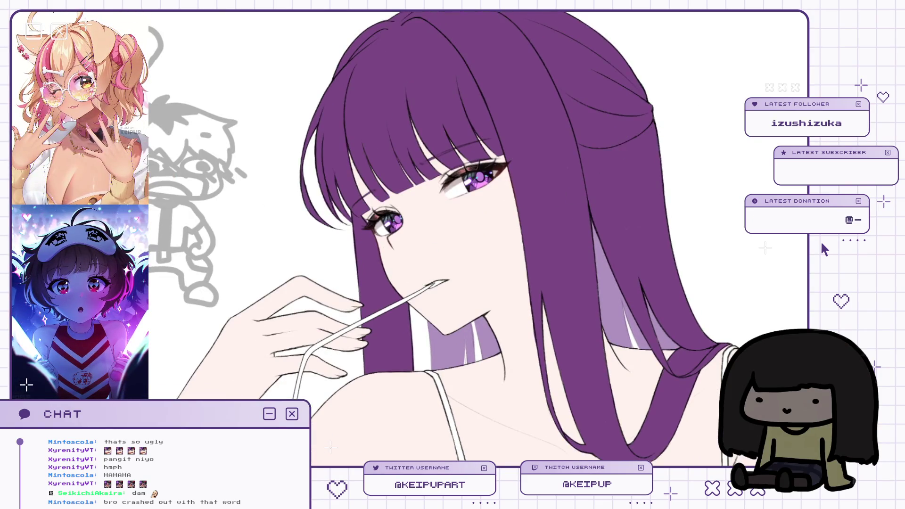
pyautogui.moveTo(518, 243); pyautogui.dragTo(483, 210)
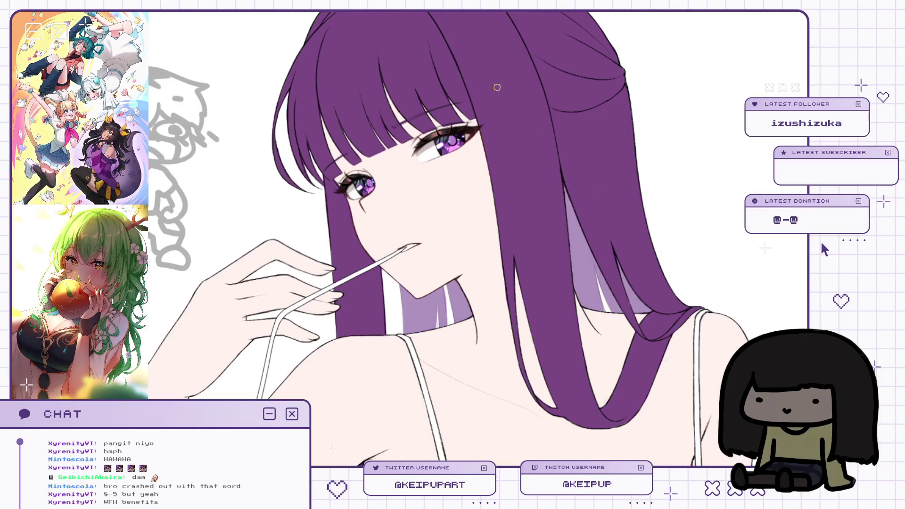
# Enlarge the brush and paint soft pink shading under the girl's chin.
pyautogui.scroll(2, 360, 167)
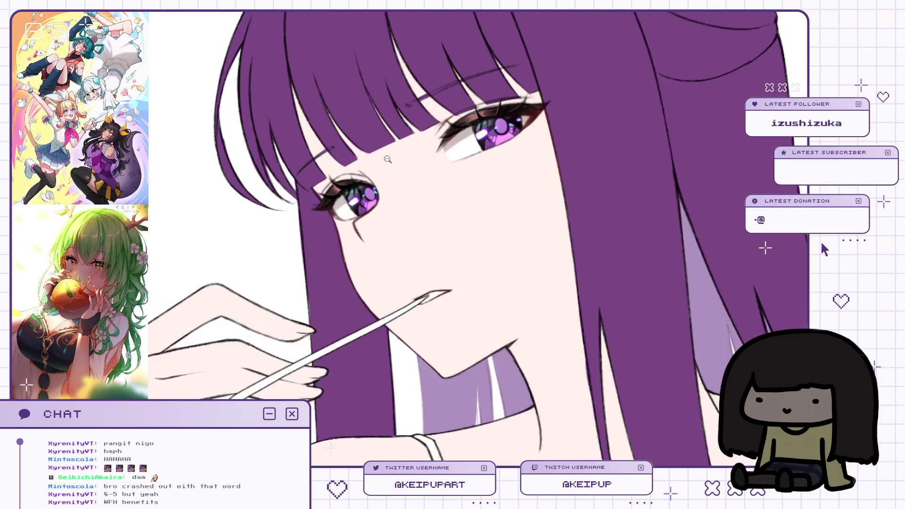
pyautogui.scroll(-2, 432, 136)
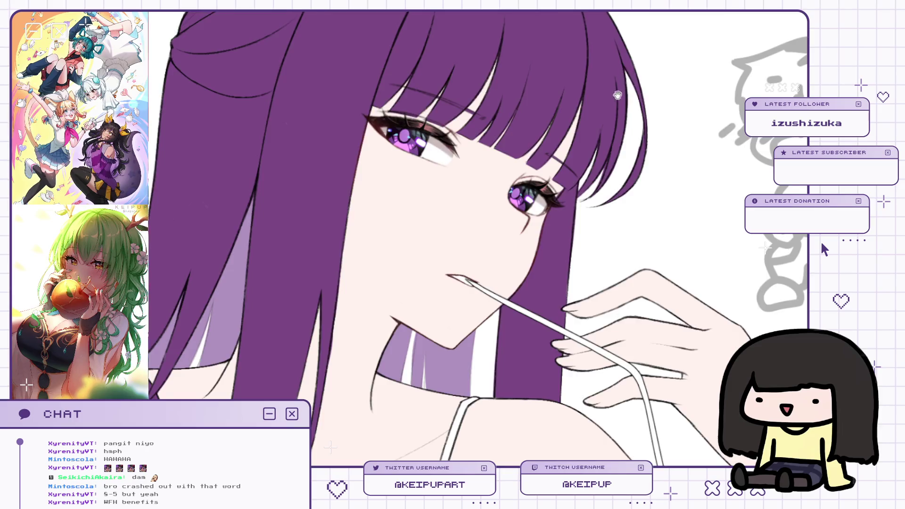
pyautogui.scroll(2, 646, 199)
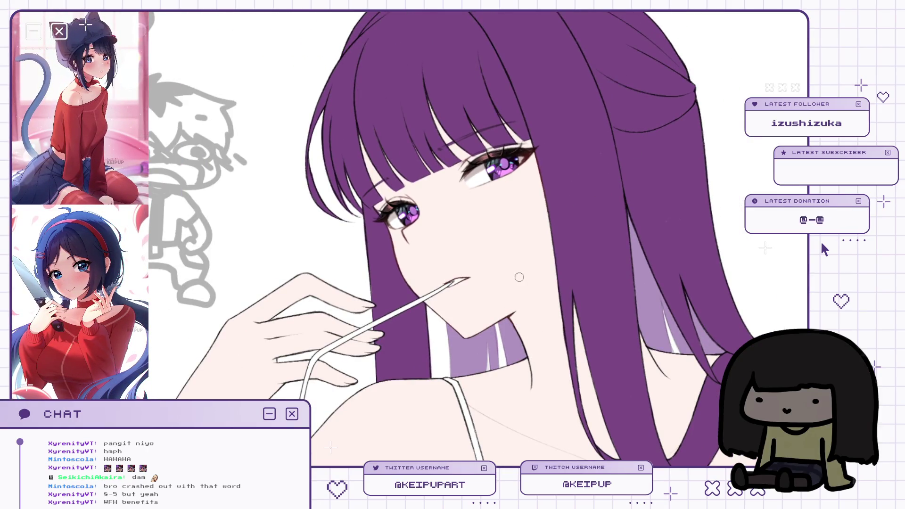
pyautogui.press(']')
pyautogui.press(']')
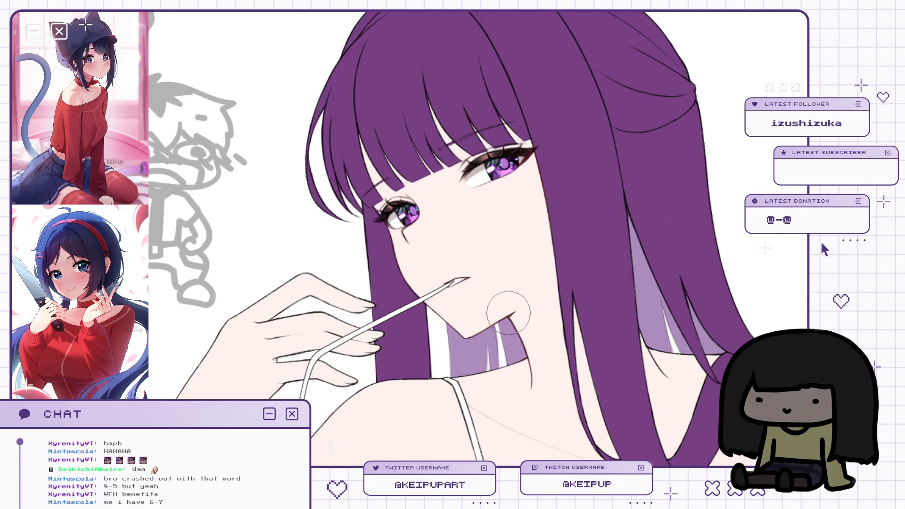
pyautogui.scroll(-1, 396, 245)
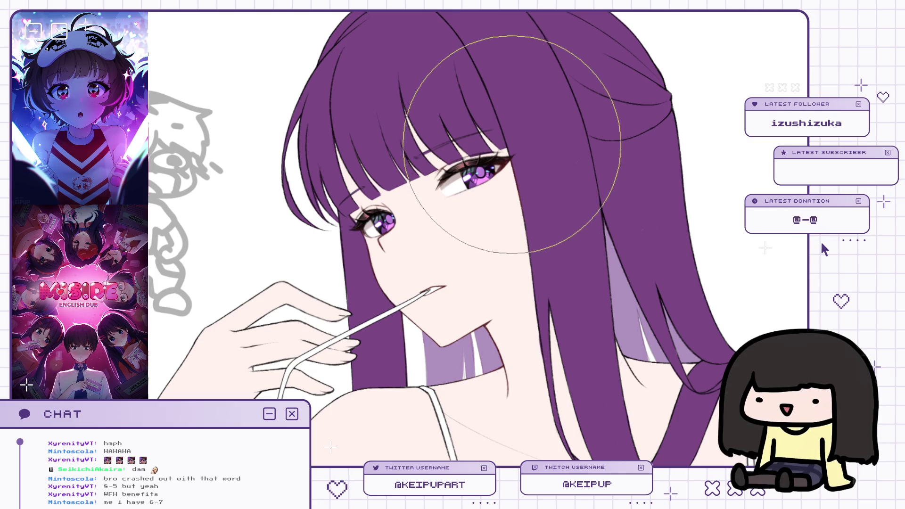
pyautogui.scroll(-1, 568, 183)
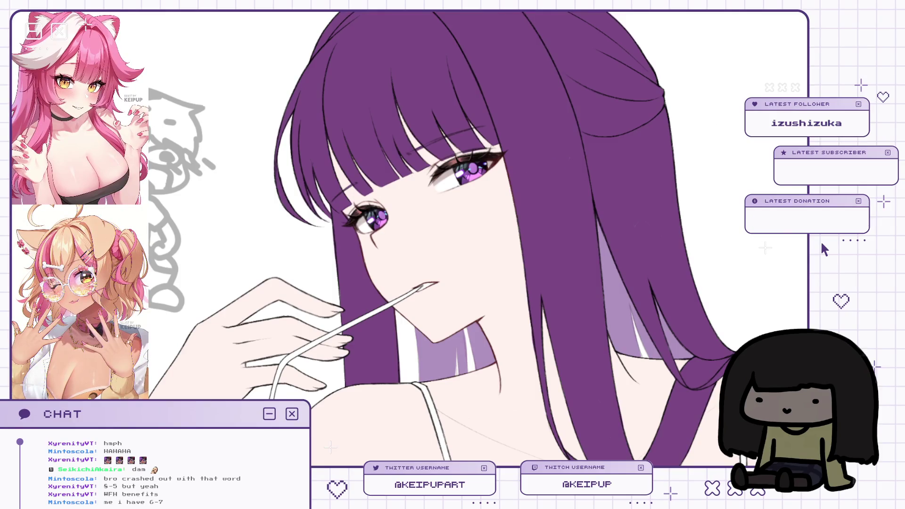
pyautogui.moveTo(466, 325); pyautogui.dragTo(526, 285)
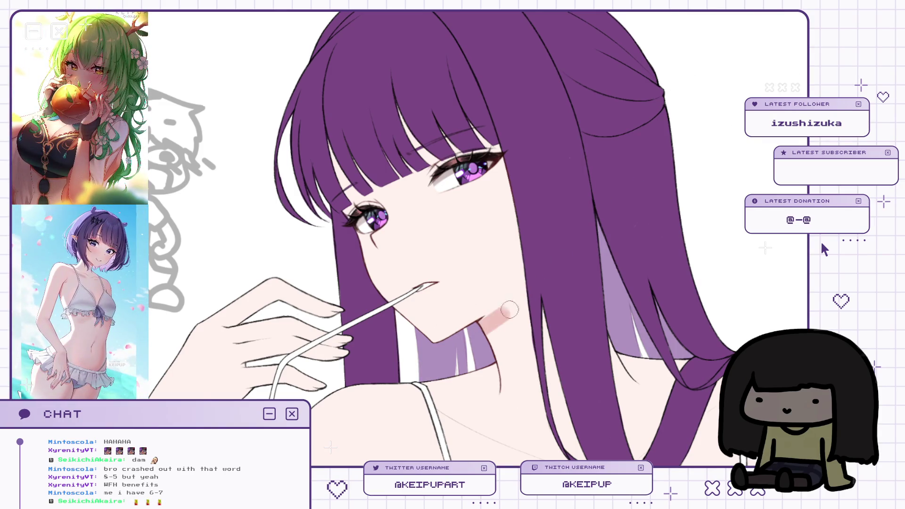
# Add a broad pink shadow along the neck and collarbone.
pyautogui.scroll(-2, 547, 282)
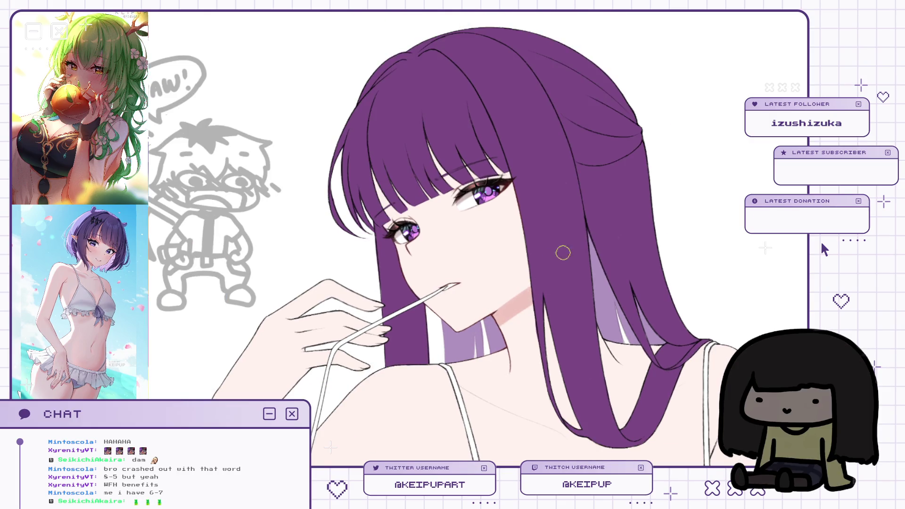
pyautogui.scroll(-2, 528, 323)
pyautogui.moveTo(429, 269); pyautogui.dragTo(603, 224)
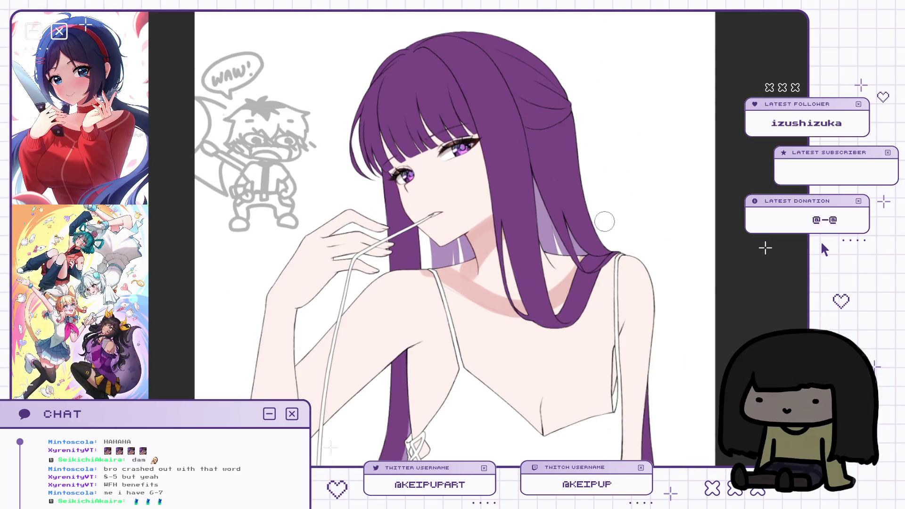